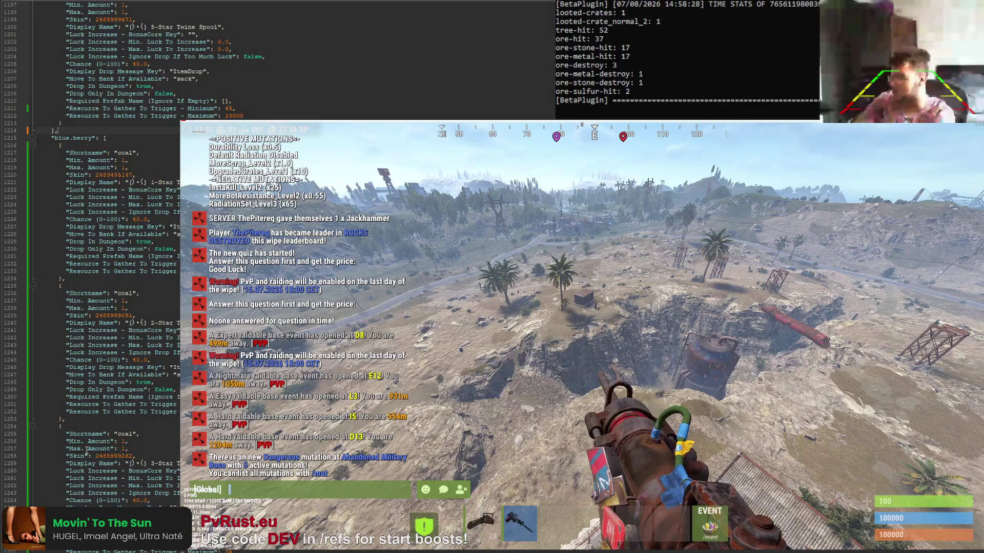
scroll(103, 401, up, 3)
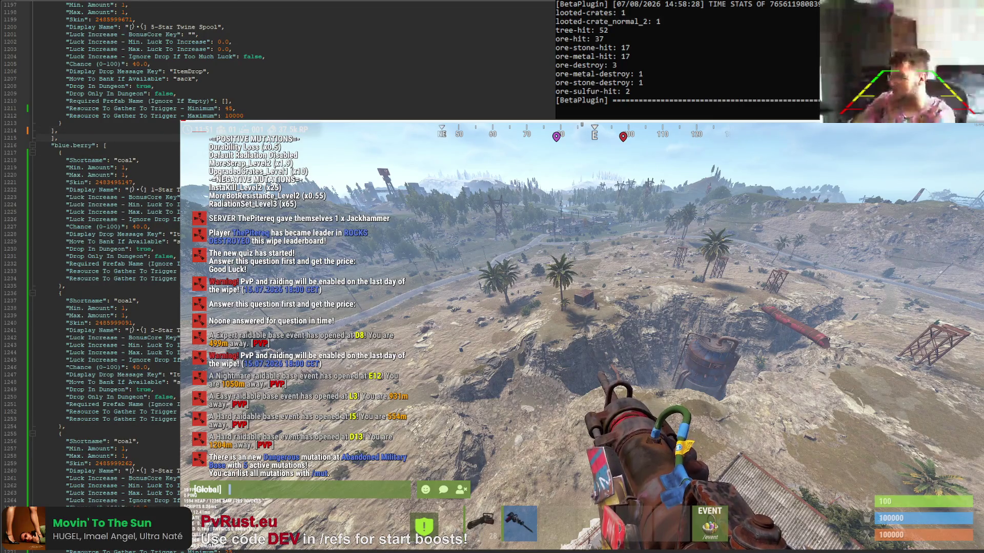
scroll(103, 401, up, 3)
scroll(103, 400, up, 3)
scroll(103, 400, up, 3)
scroll(103, 400, up, 6)
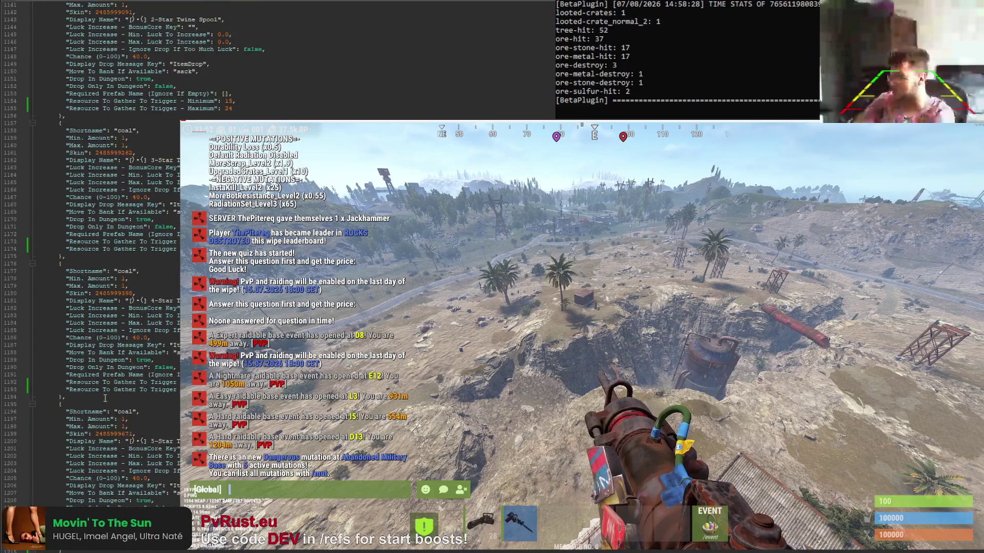
scroll(103, 400, up, 6)
scroll(102, 398, up, 7)
scroll(100, 397, up, 7)
scroll(100, 400, up, 8)
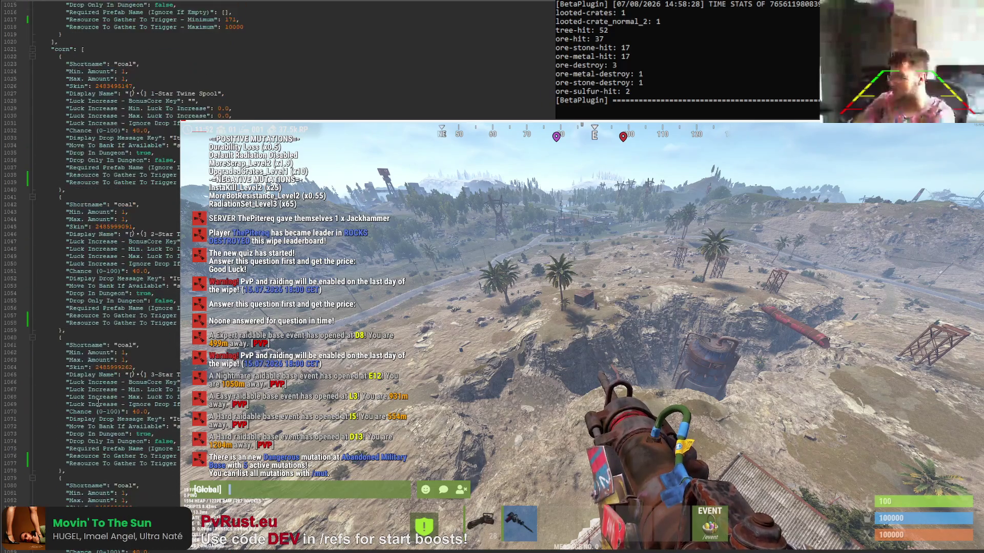
scroll(100, 403, up, 7)
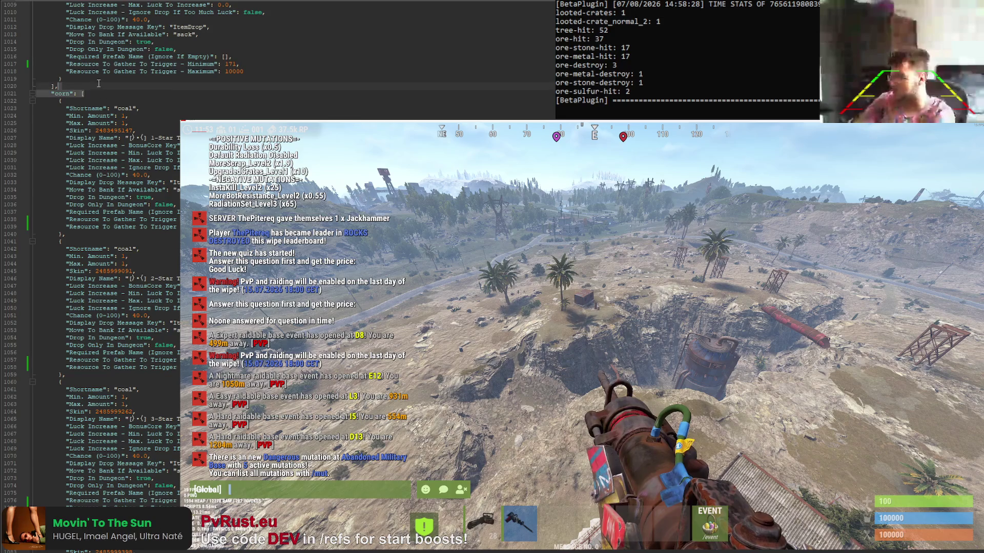
scroll(70, 101, down, 10)
scroll(100, 108, down, 15)
scroll(131, 117, down, 15)
scroll(92, 254, down, 9)
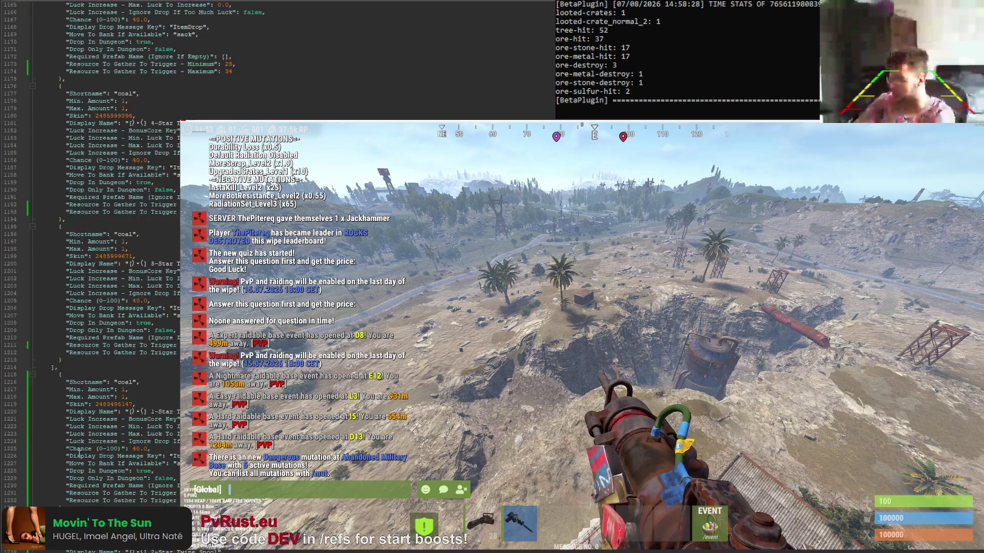
scroll(92, 253, down, 9)
Add a new line after the berry block in the config and reload SpecifiedGather from the console
click(76, 215)
key(Return)
text("coal":)
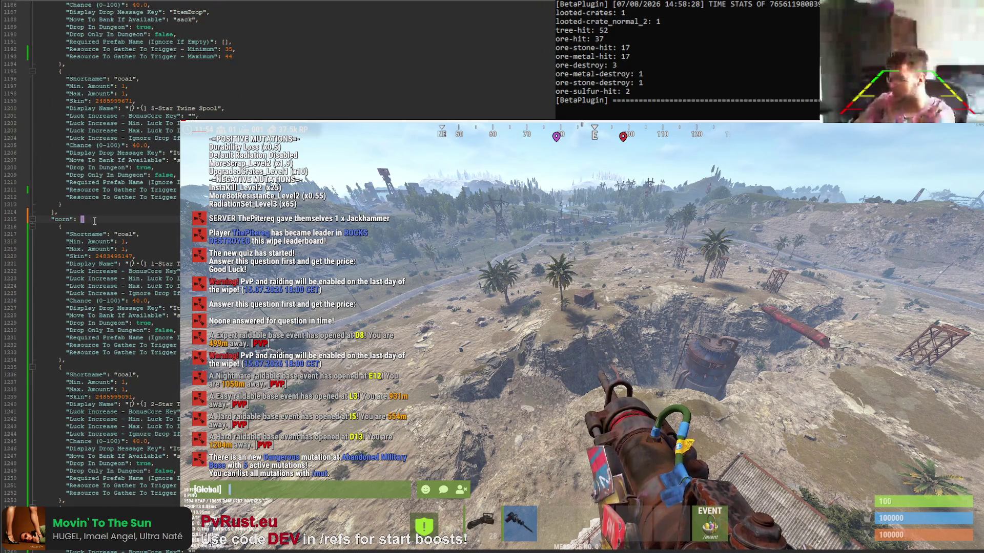
scroll(85, 266, down, 9)
scroll(100, 308, down, 9)
scroll(119, 350, down, 9)
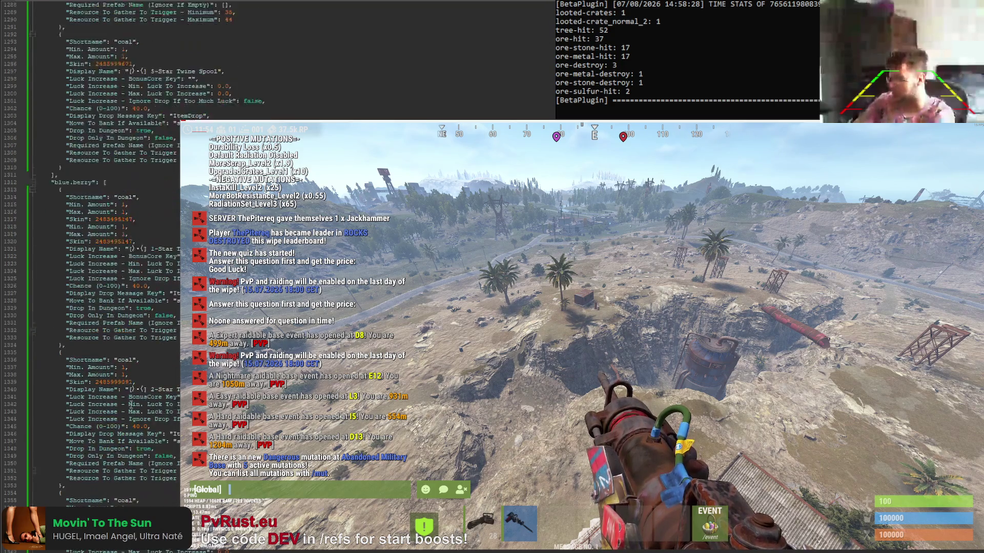
scroll(137, 392, down, 8)
scroll(138, 391, up, 20)
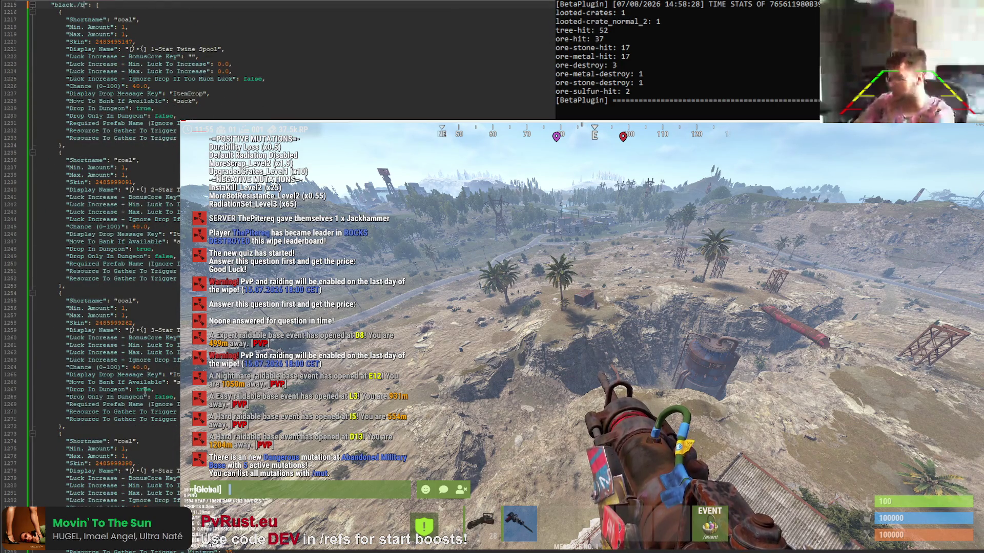
scroll(174, 160, up, 5)
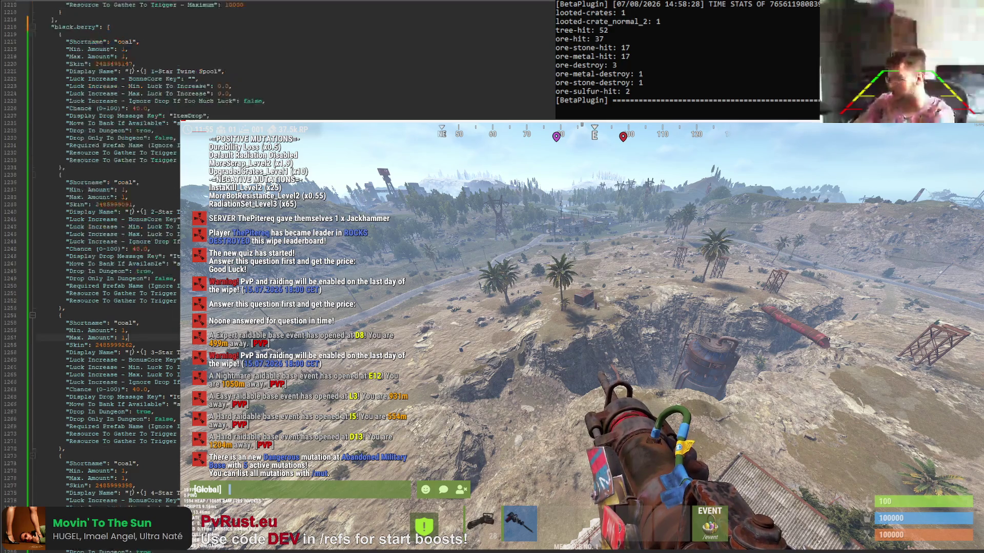
scroll(174, 160, up, 1)
text(c.load BonusCore)
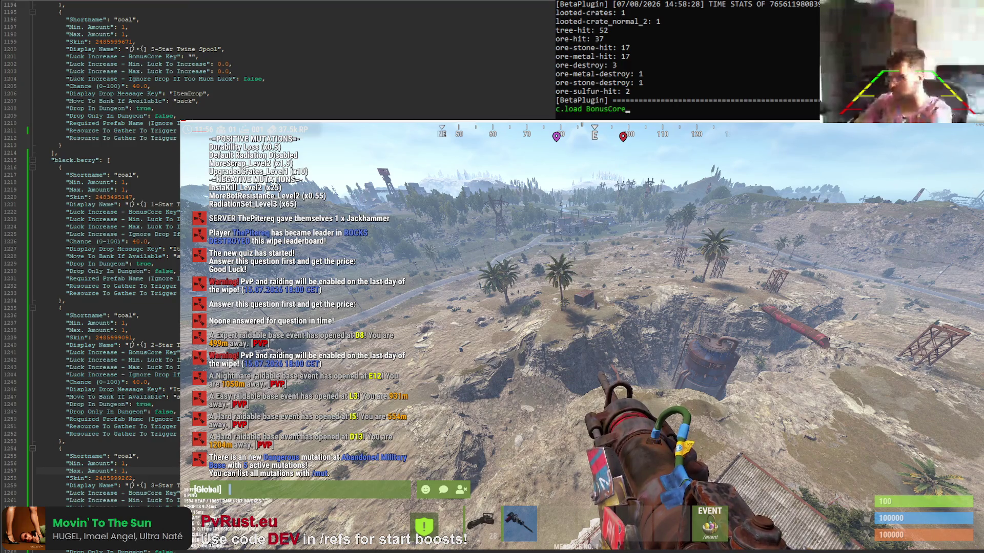
key(Up)
key(Return)
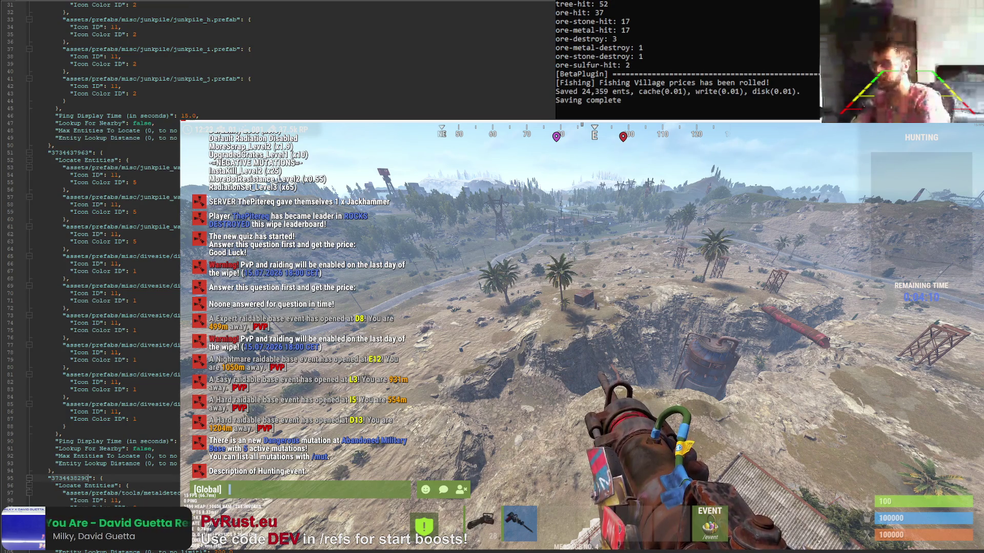
Give yourself 100 small loot bags through the admin console
key(Escape)
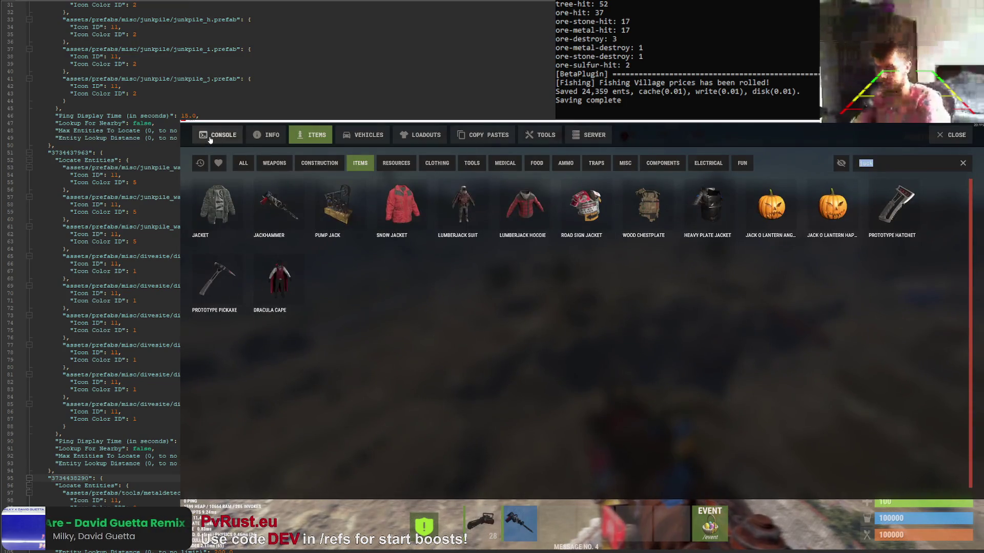
click(211, 136)
key(Up)
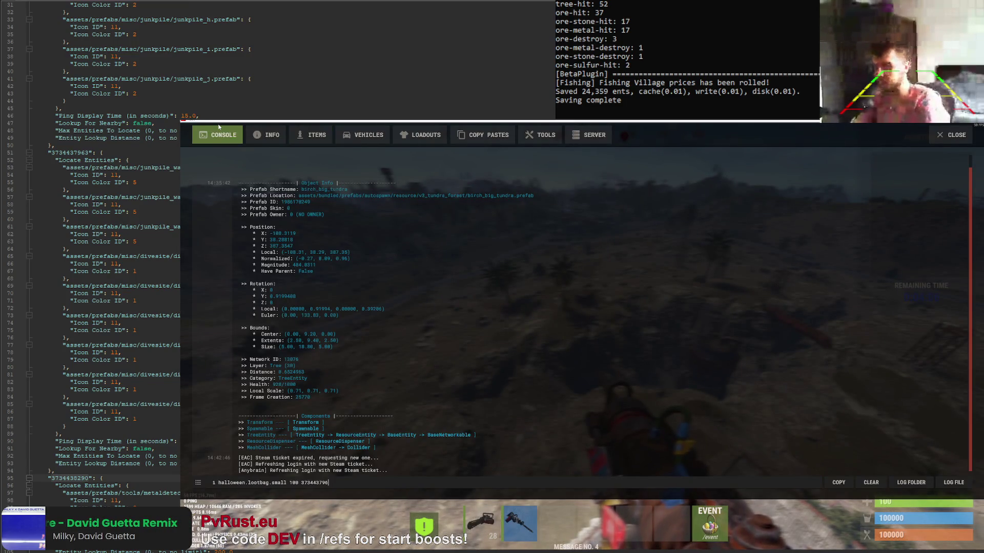
key(Return)
key(F1)
Move the loot bag stack into the hotbar and open one small loot bag
key(Tab)
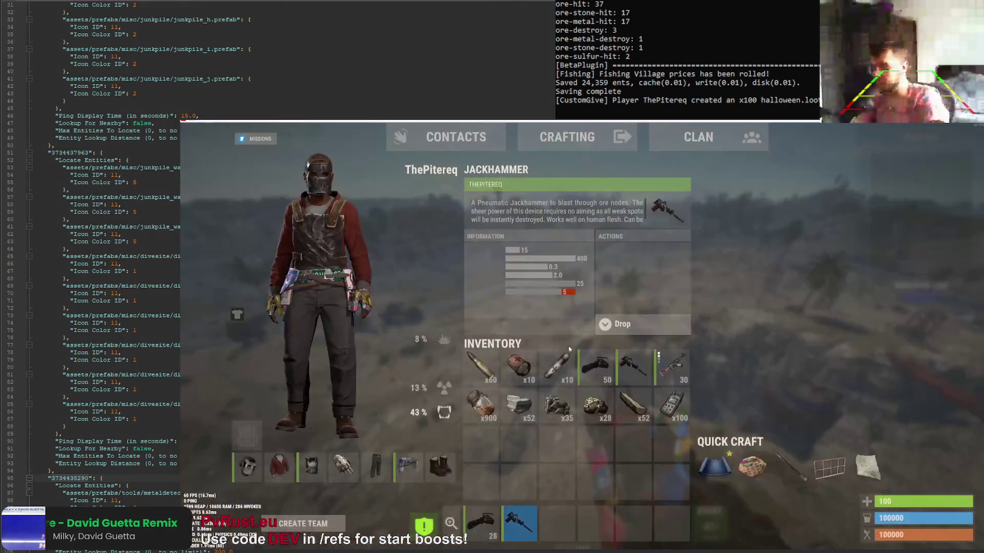
drag(657, 424, 557, 522)
click(558, 523)
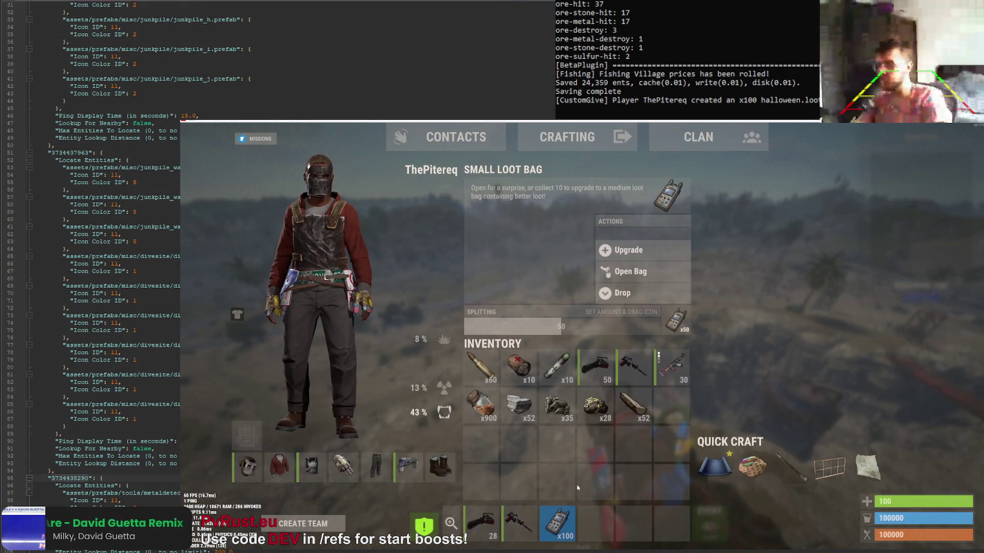
click(631, 271)
key(Tab)
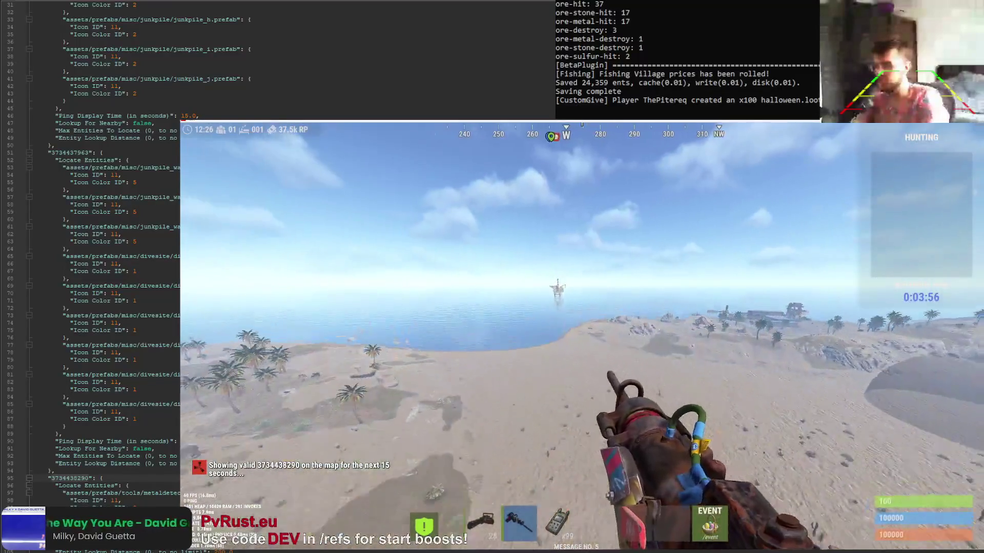
Teleport to a marked map spot with /tpm and swim onto the small palm island
key(g)
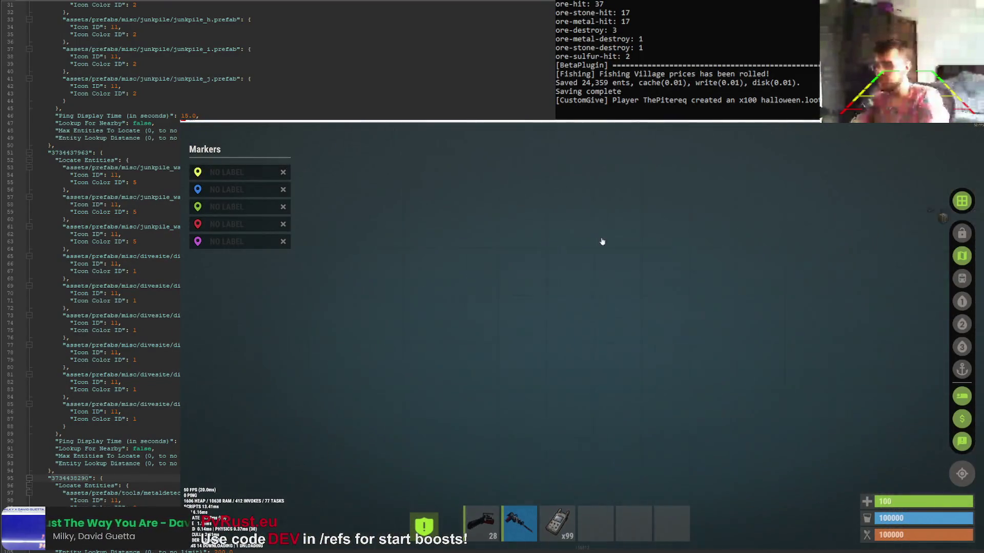
key(g)
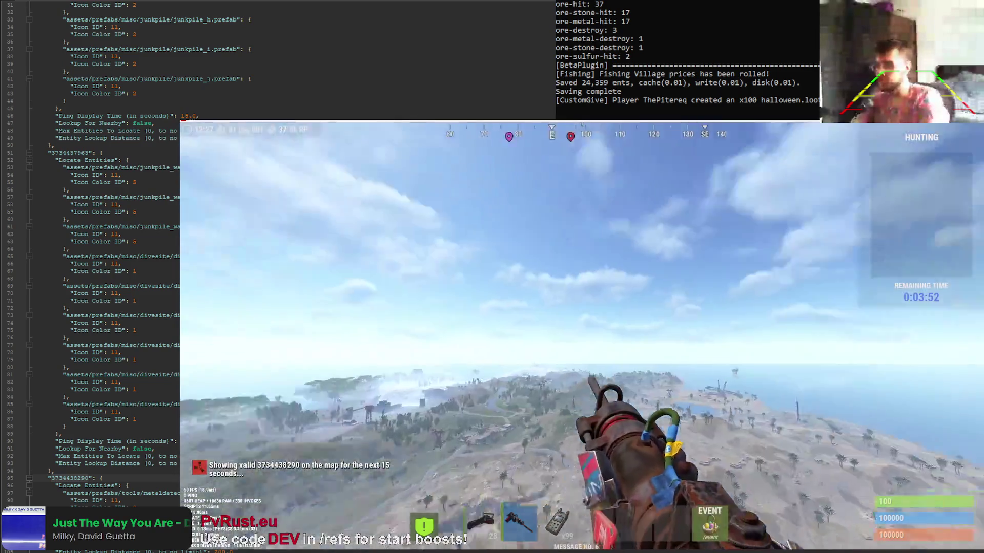
key(g)
scroll(597, 347, down, 2)
text(g)
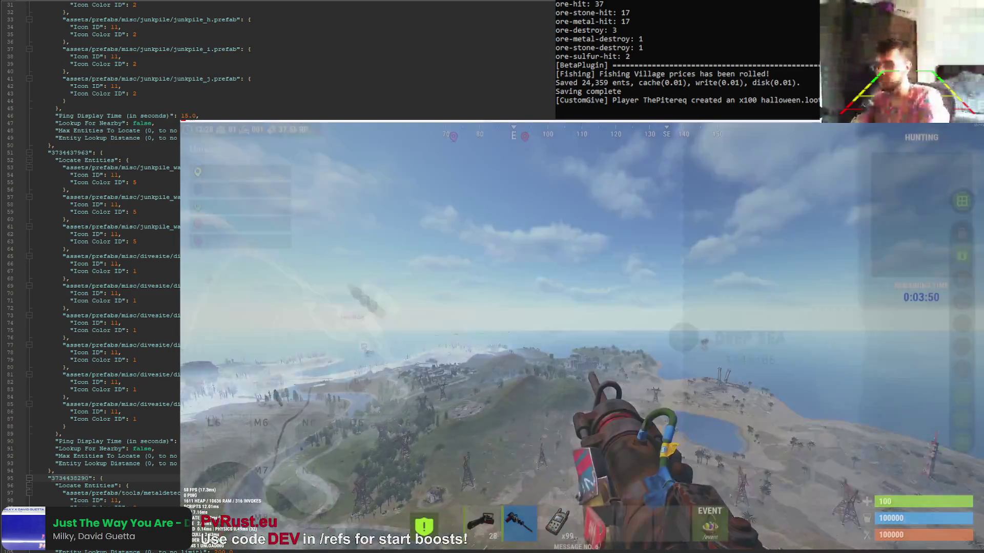
text(/tpm)
key(Return)
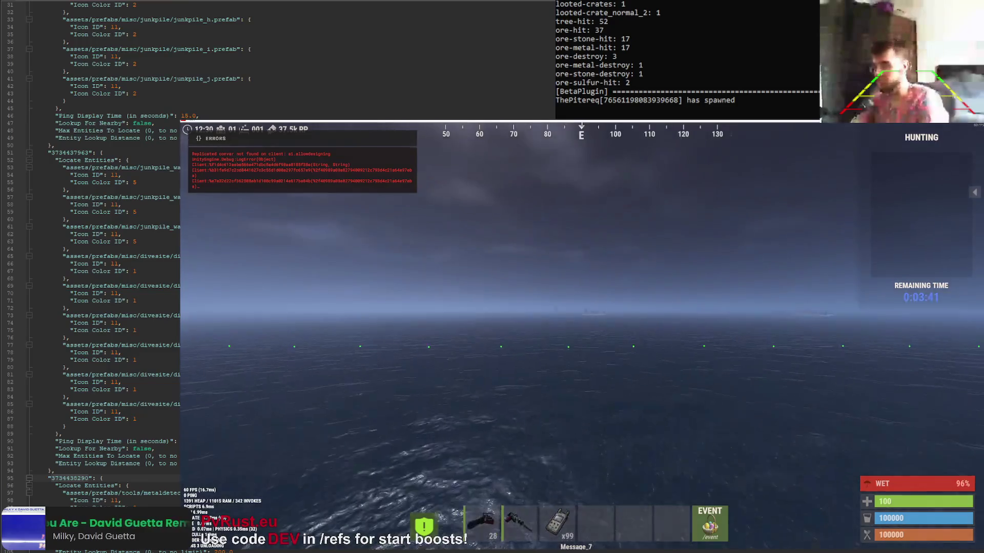
key(1)
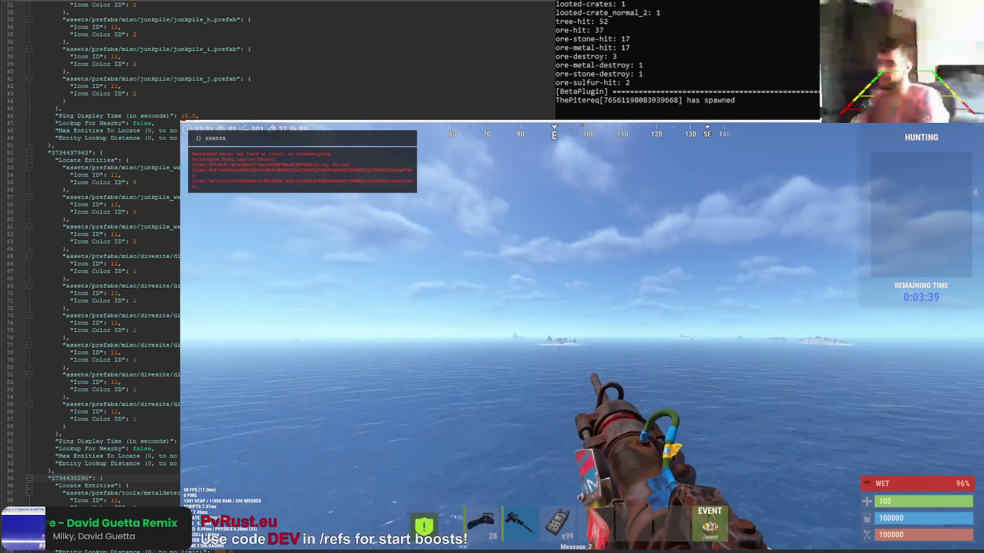
key(w)
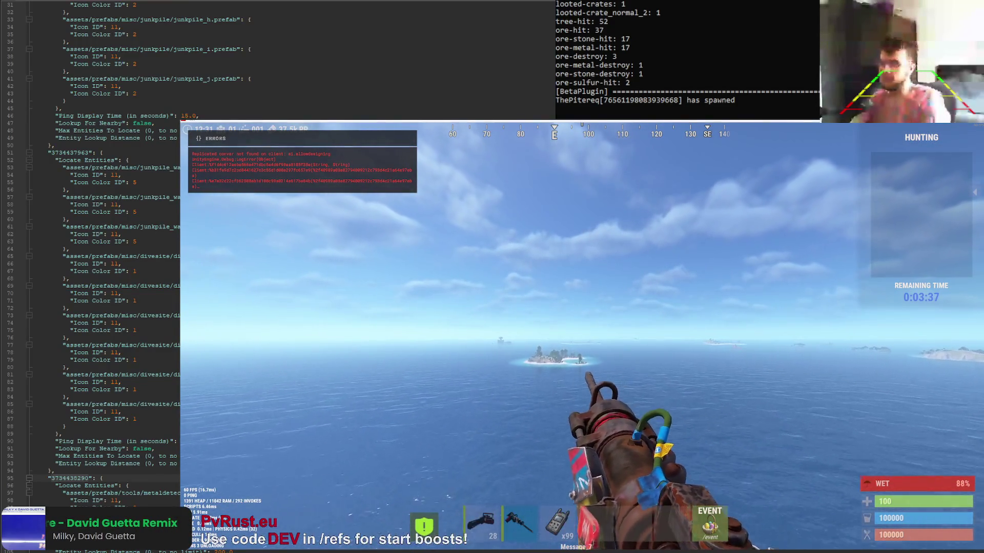
key(w)
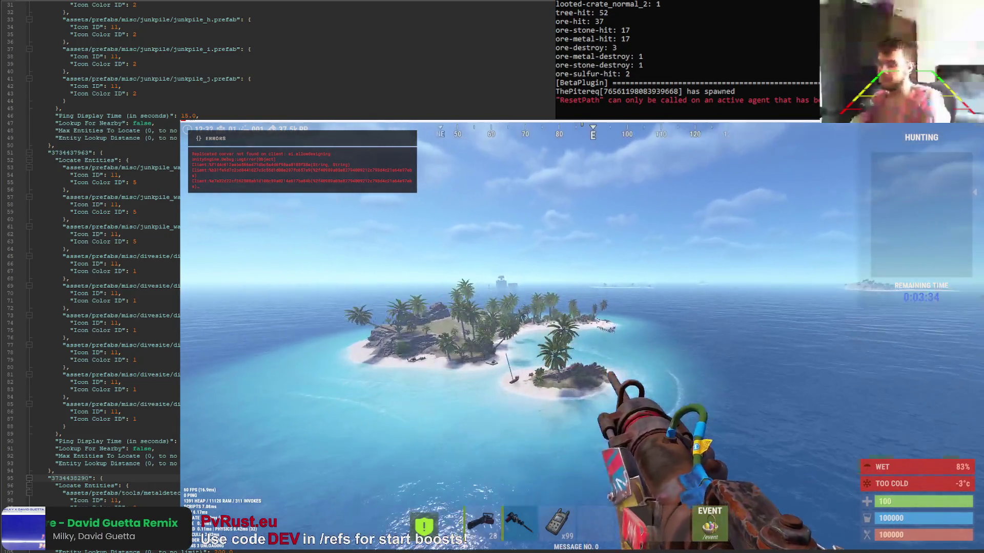
Open another small loot bag from the inventory, which reports no valid targets
key(Tab)
click(558, 523)
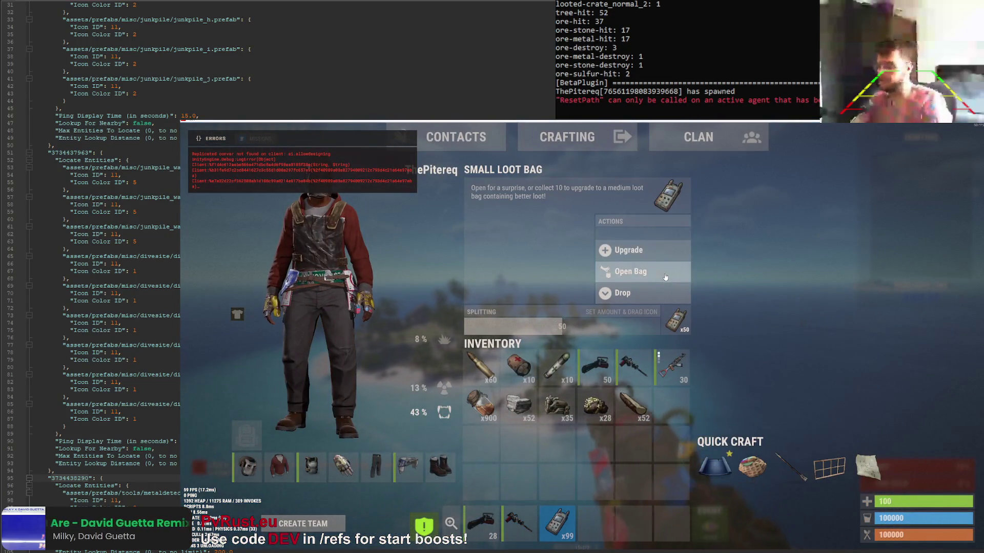
click(665, 278)
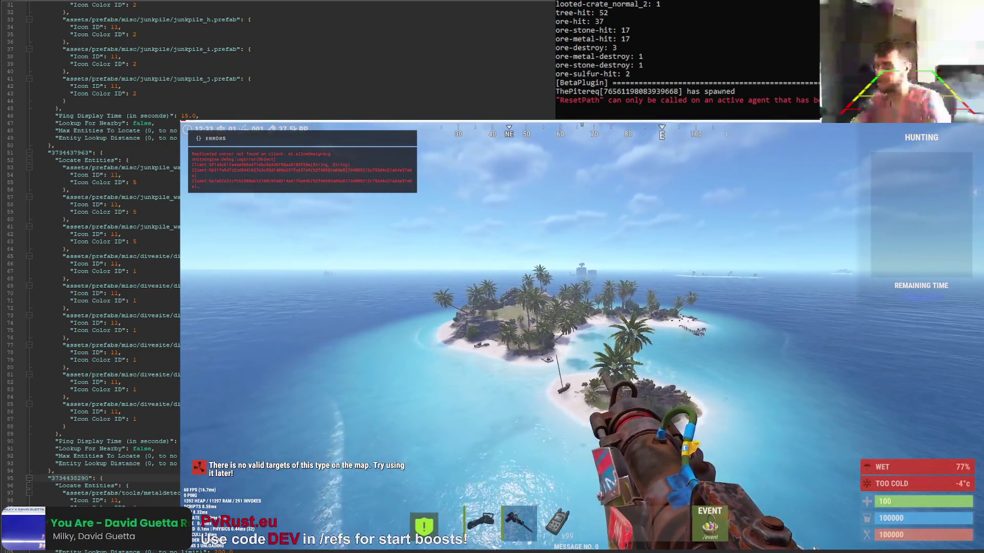
key(Tab)
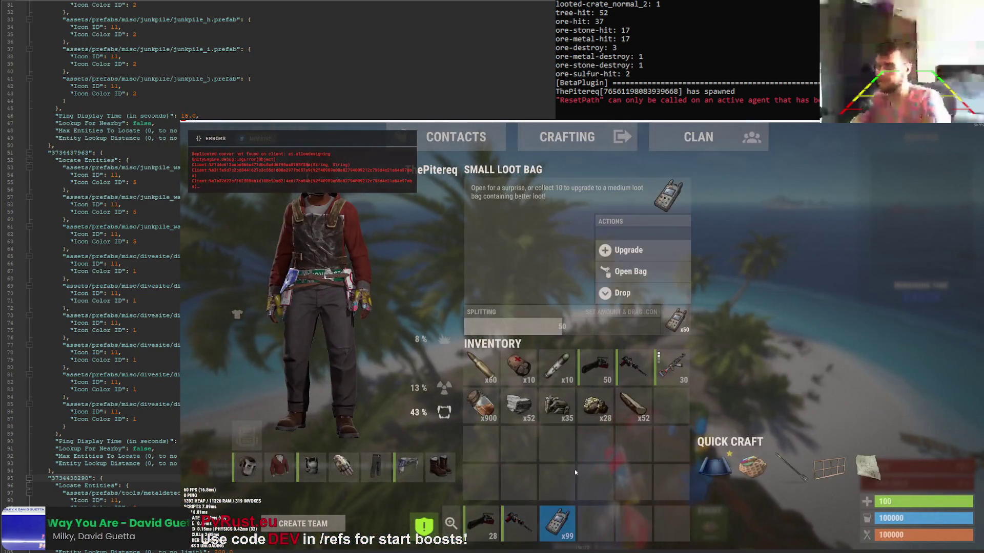
key(Tab)
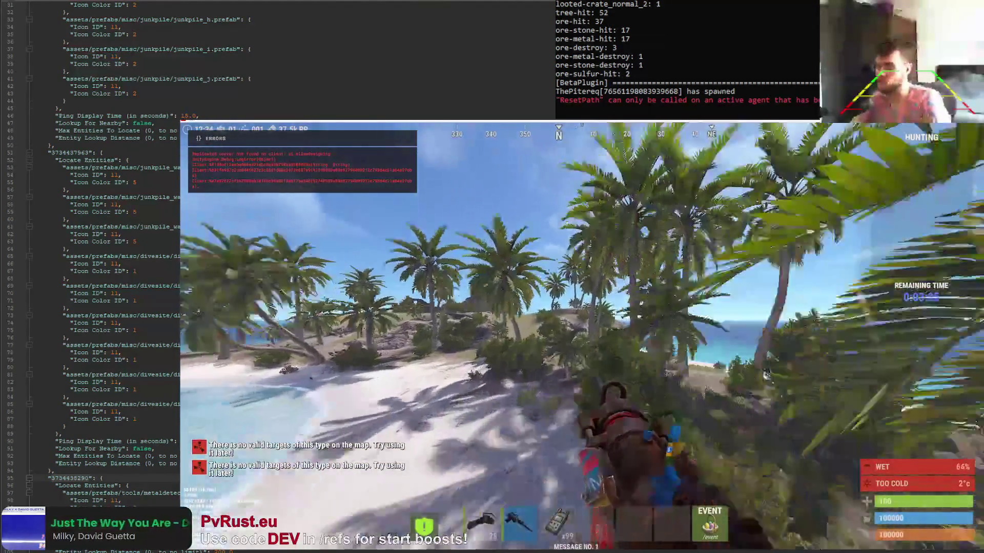
key(F1)
Spawn a Metal Detector from the Items list and equip it in slot 5
click(315, 134)
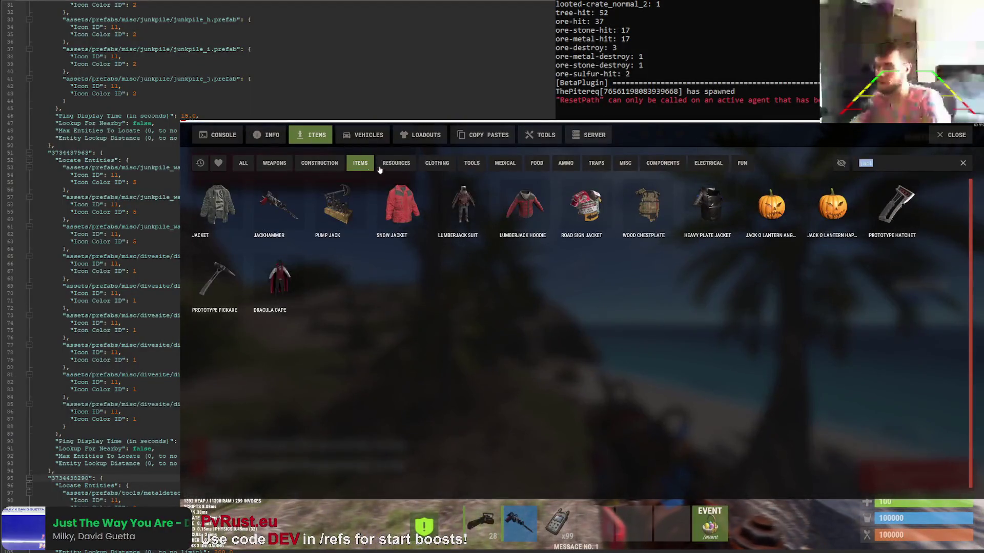
text(metald)
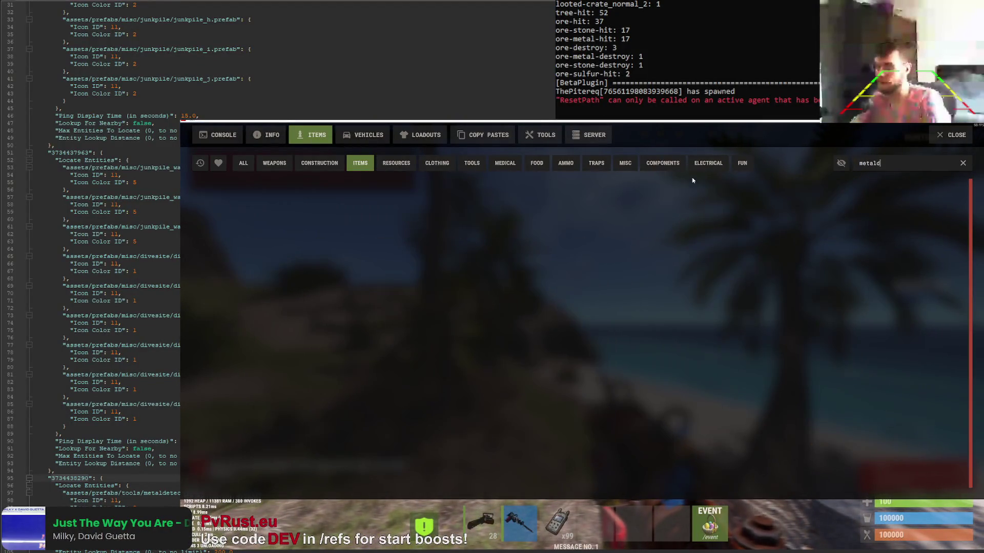
key(BackSpace)
key(BackSpace)
text(t)
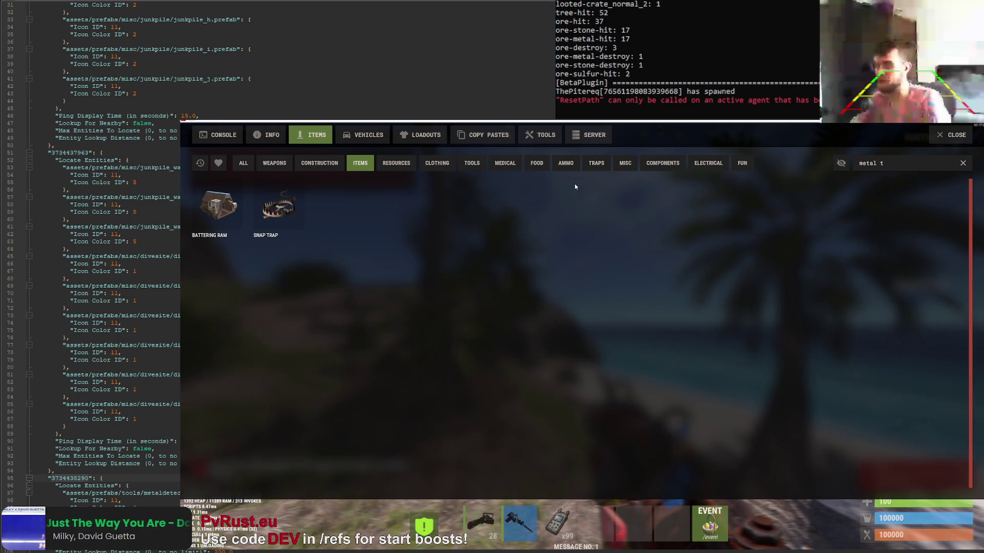
click(215, 212)
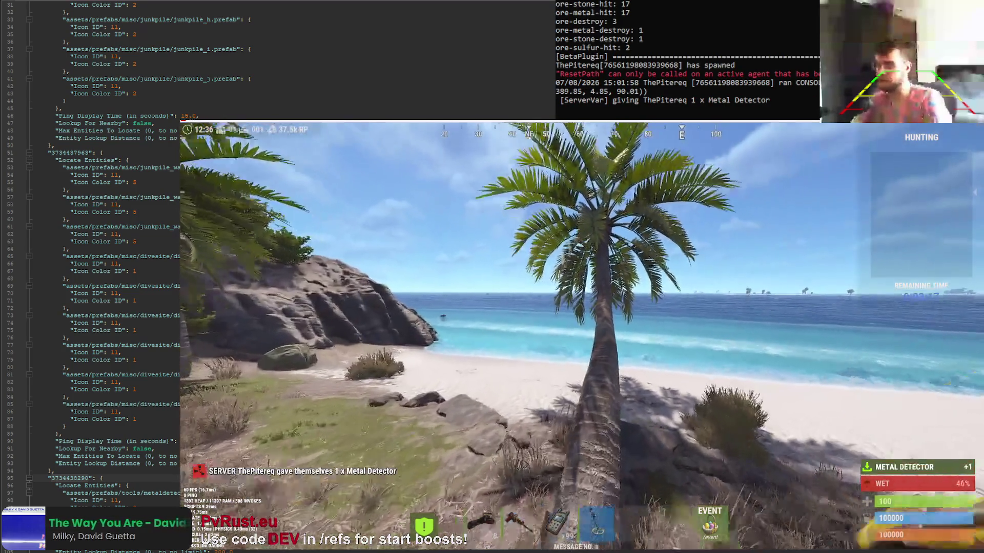
key(5)
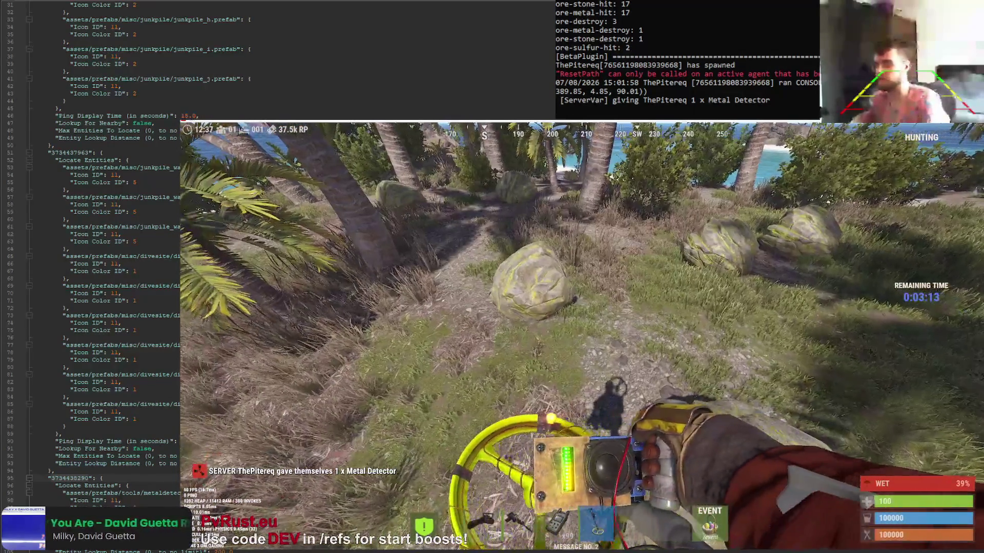
Sweep the detector along the path to the beach, removing a large rock in the way
key(w)
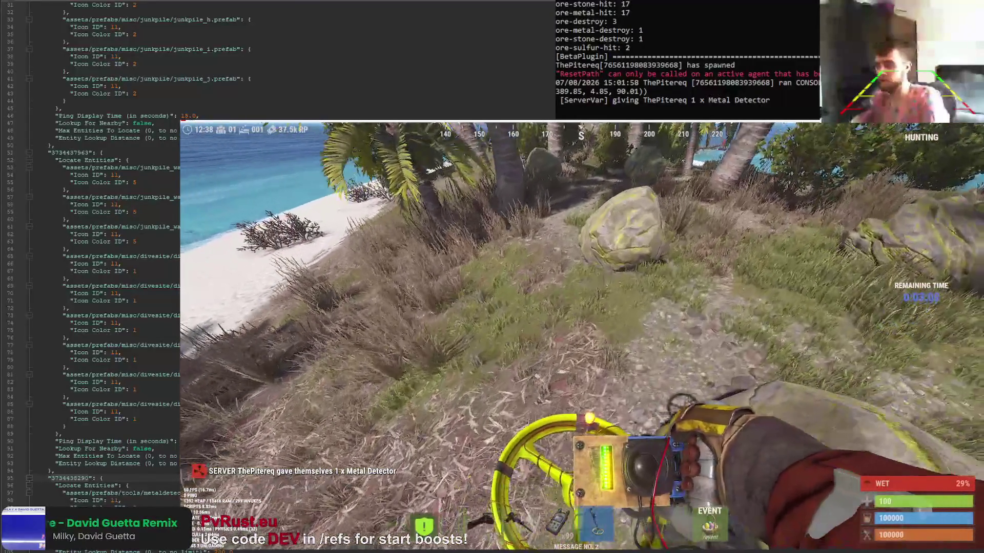
key(w)
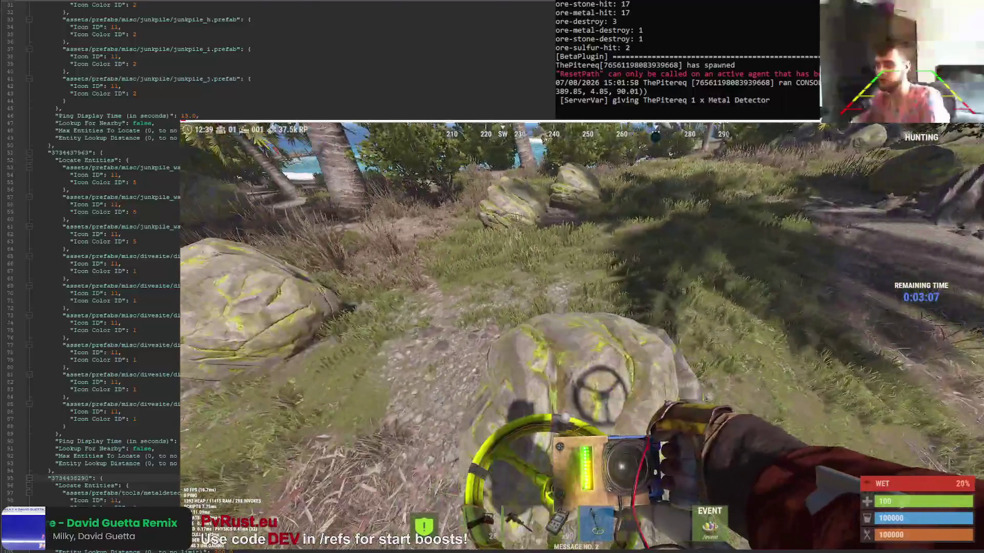
key(w)
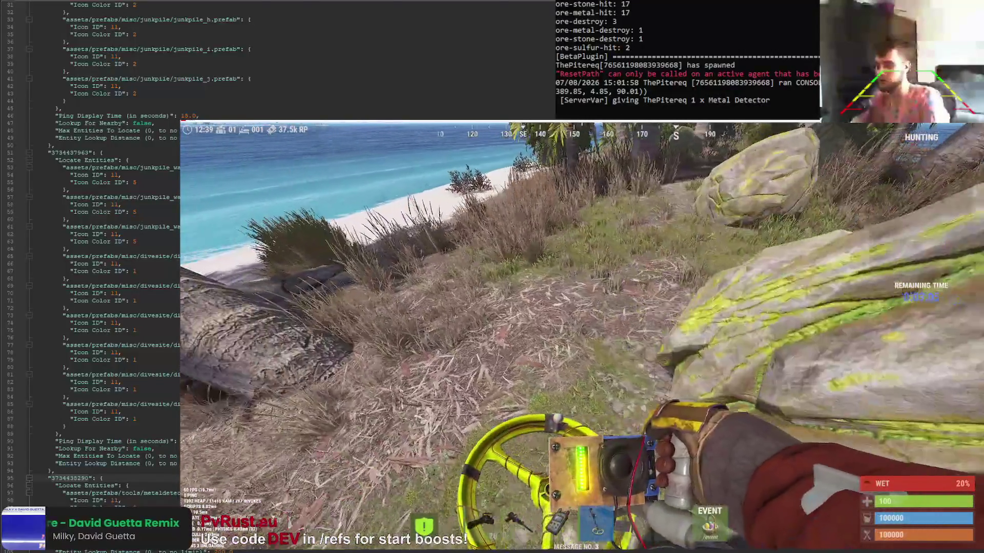
key(w)
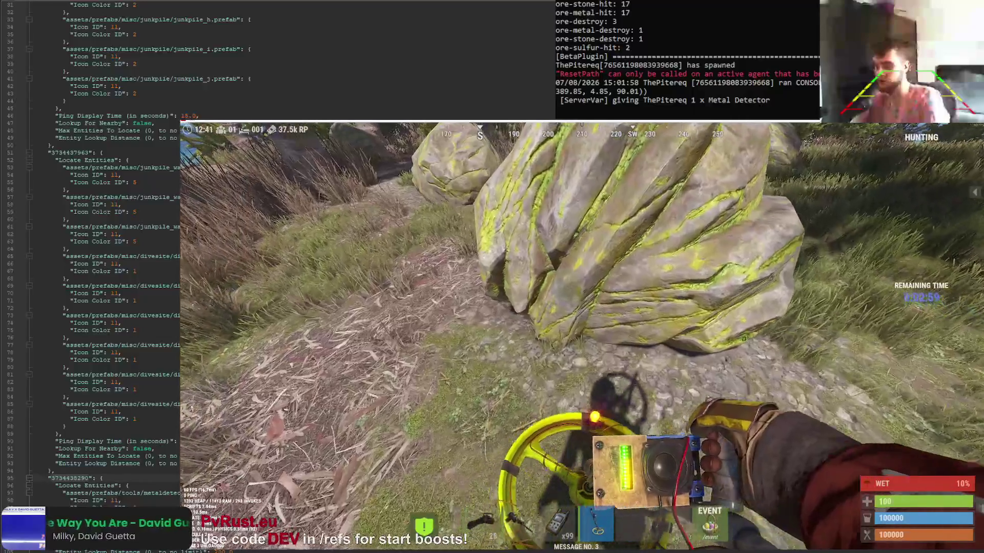
key(k)
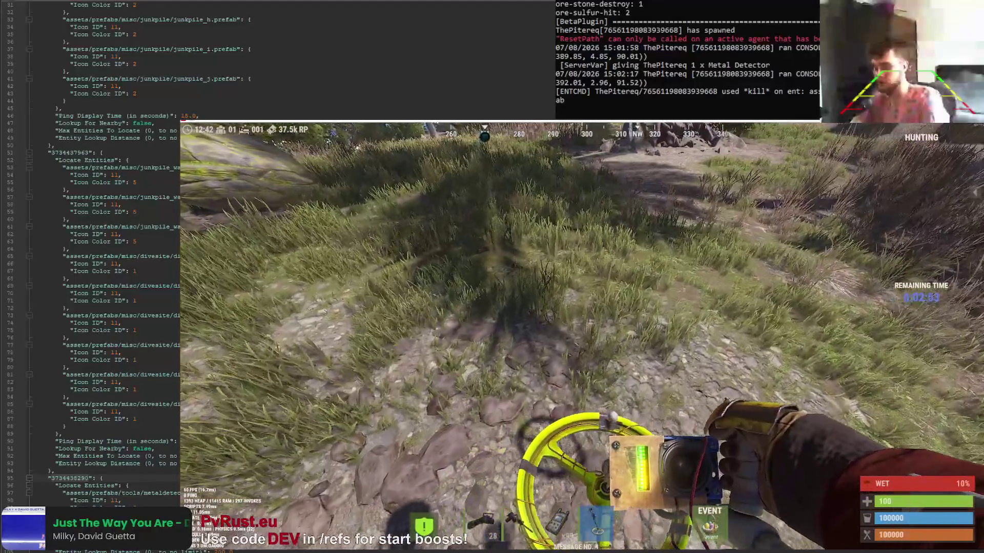
key(w)
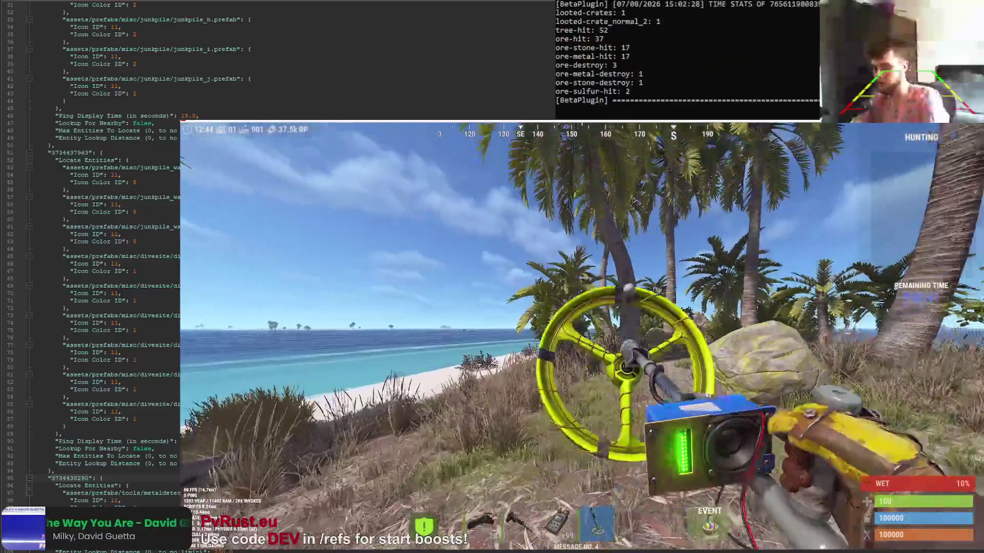
Spawn a Shovel, dig the marked spot and pick up the High Quality Metal
key(F1)
text(shov)
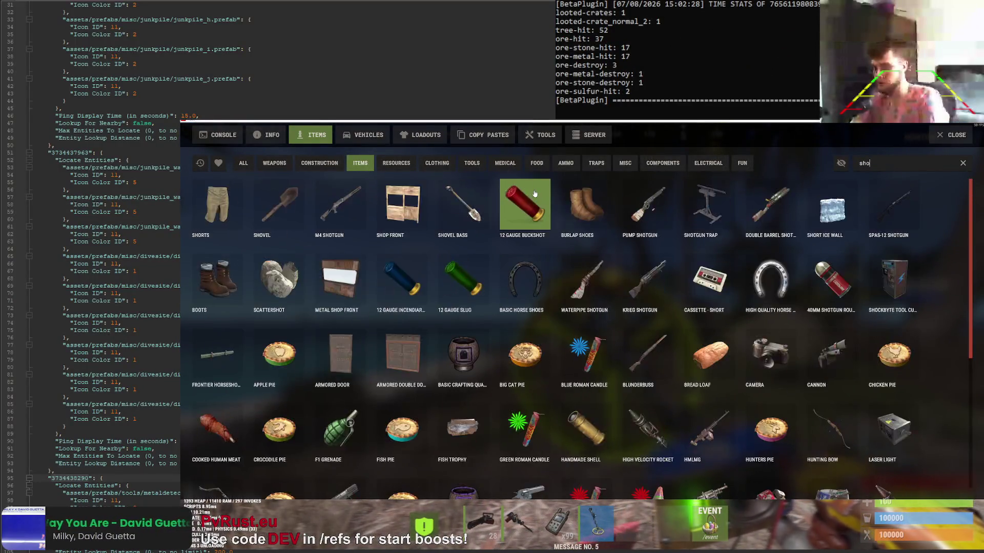
click(227, 196)
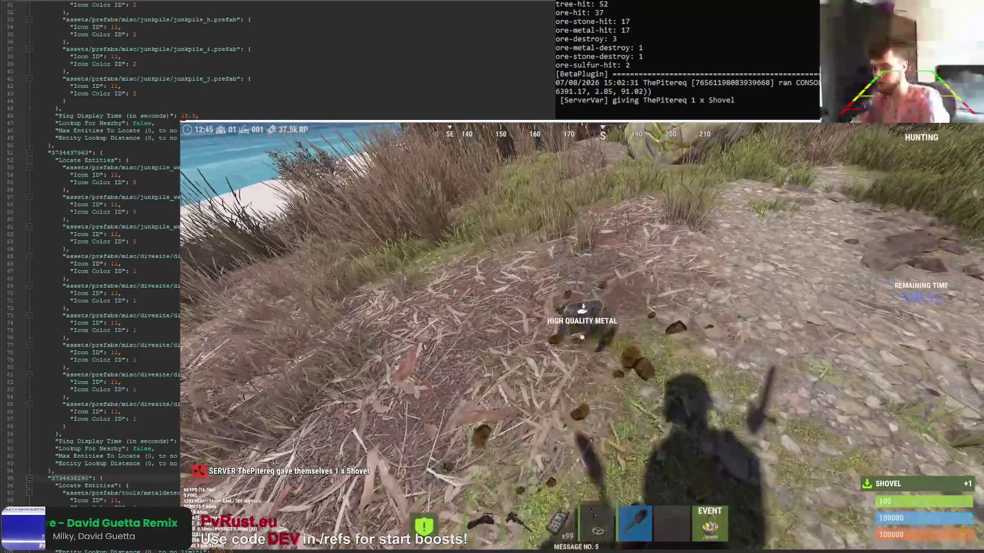
key(e)
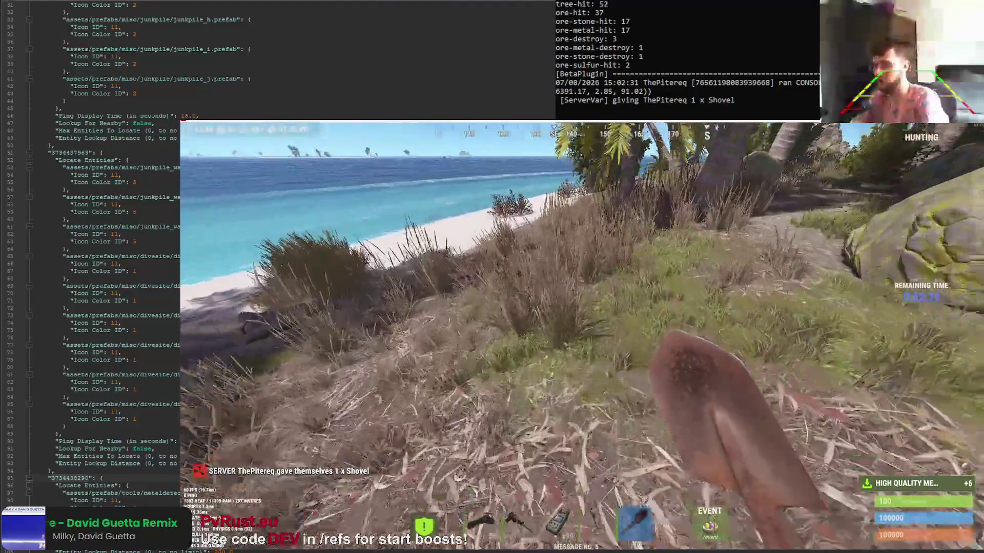
Switch back to the metal detector and check the admin console output
key(5)
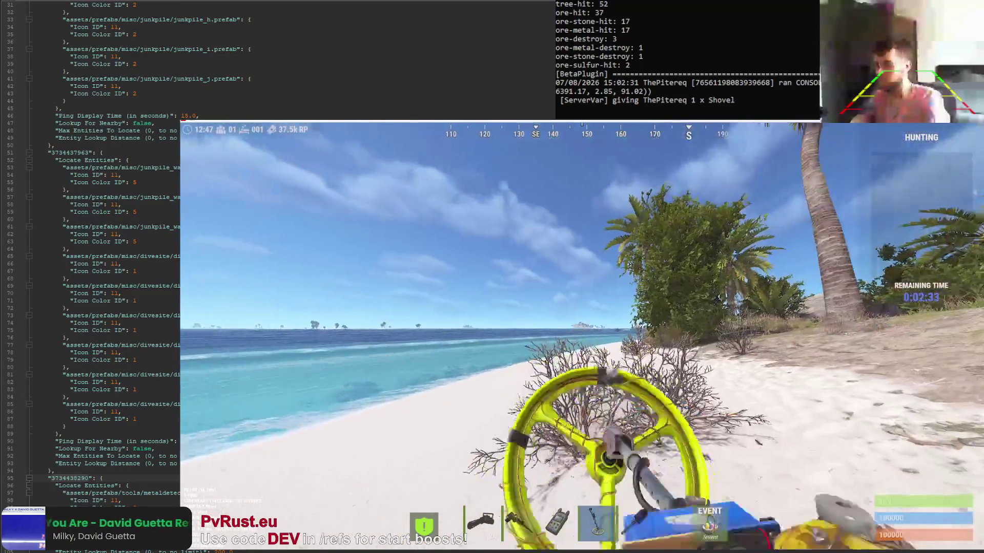
key(F2)
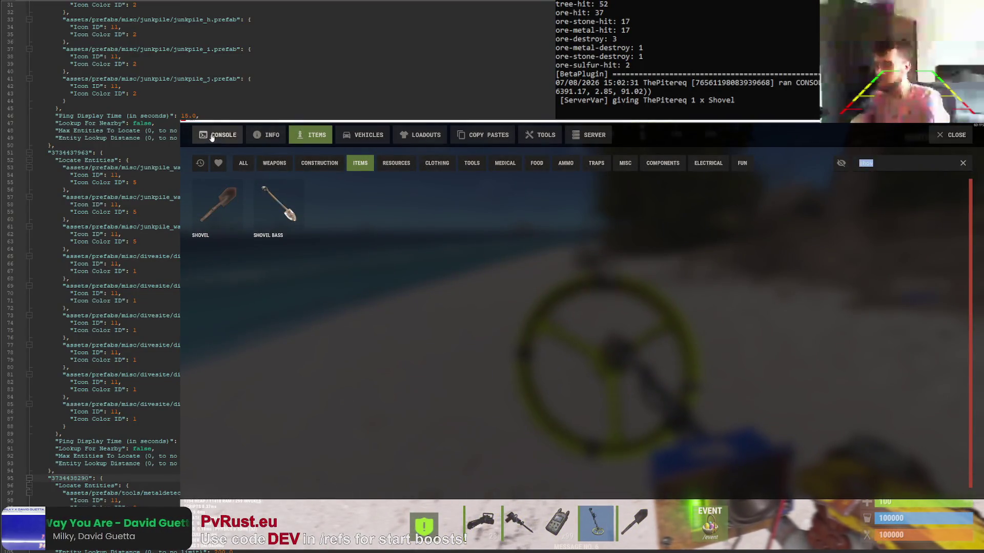
click(212, 137)
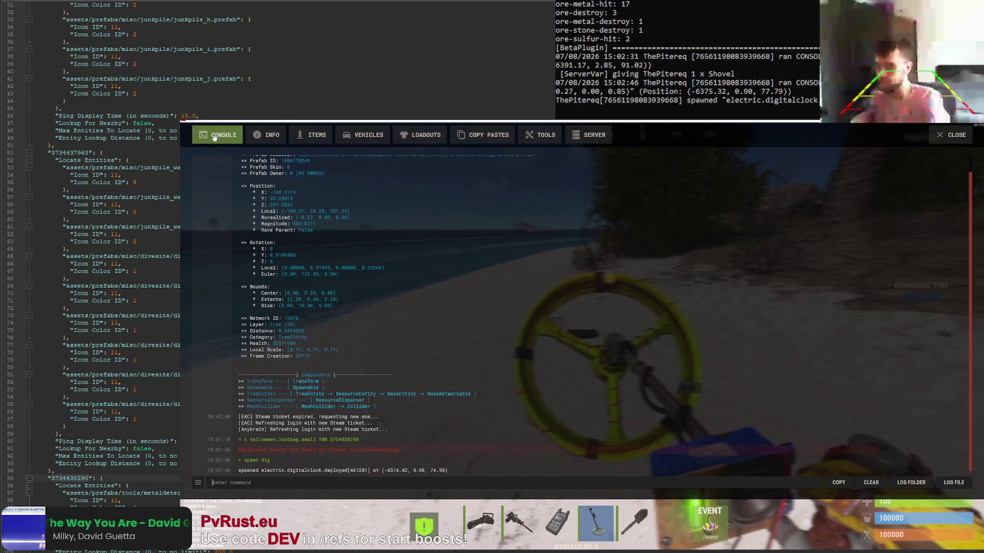
key(F2)
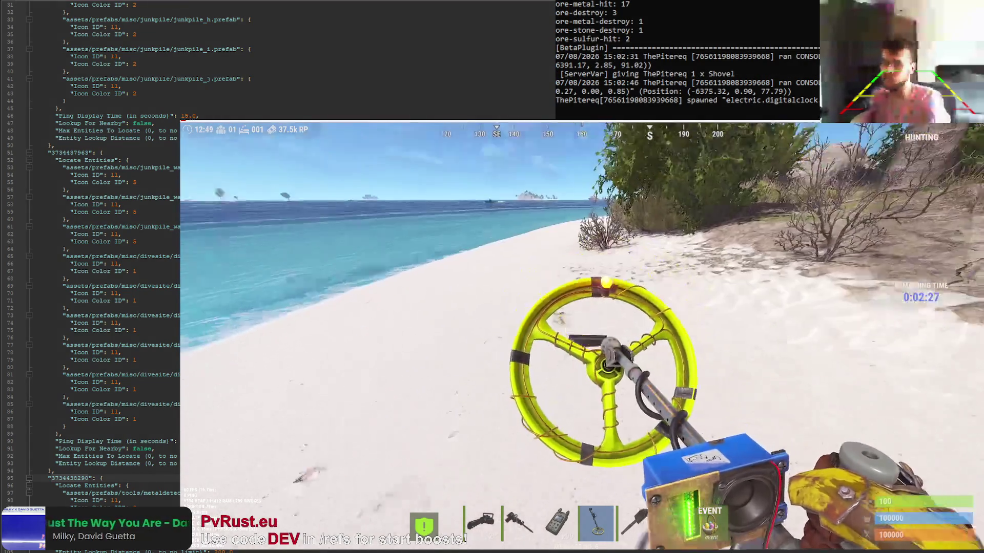
Kill the spawned digital clocks and bring up the developer console
key(w)
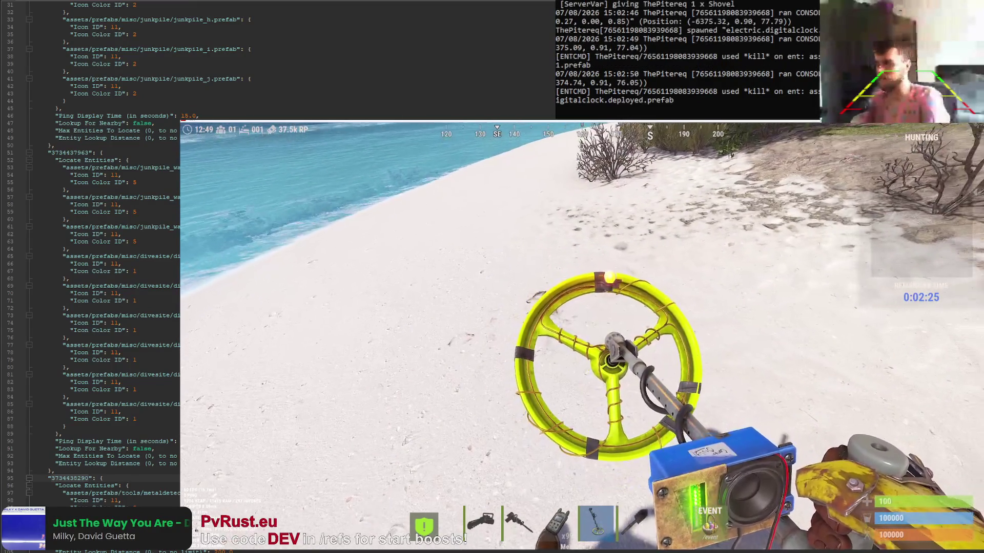
key(Return)
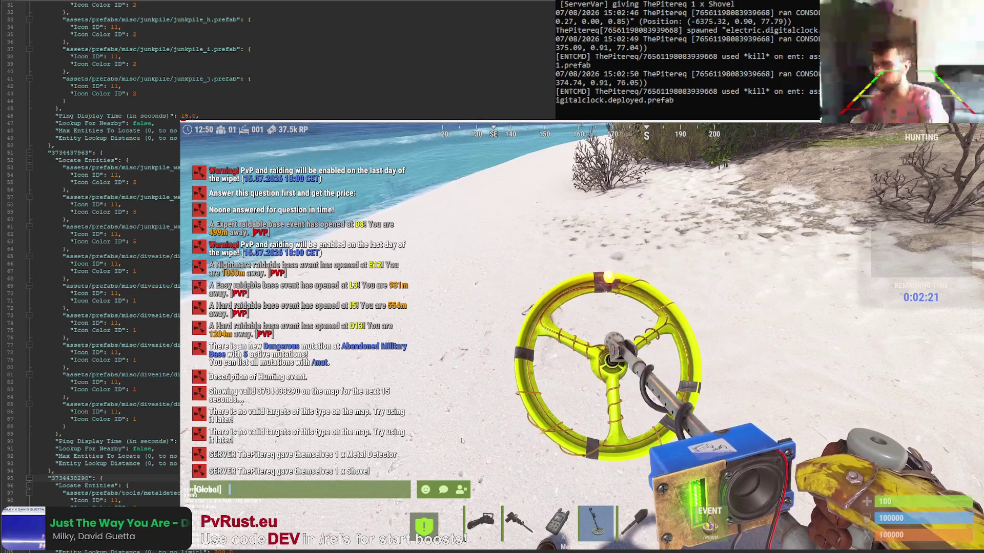
key(Escape)
key(F1)
text(spawn)
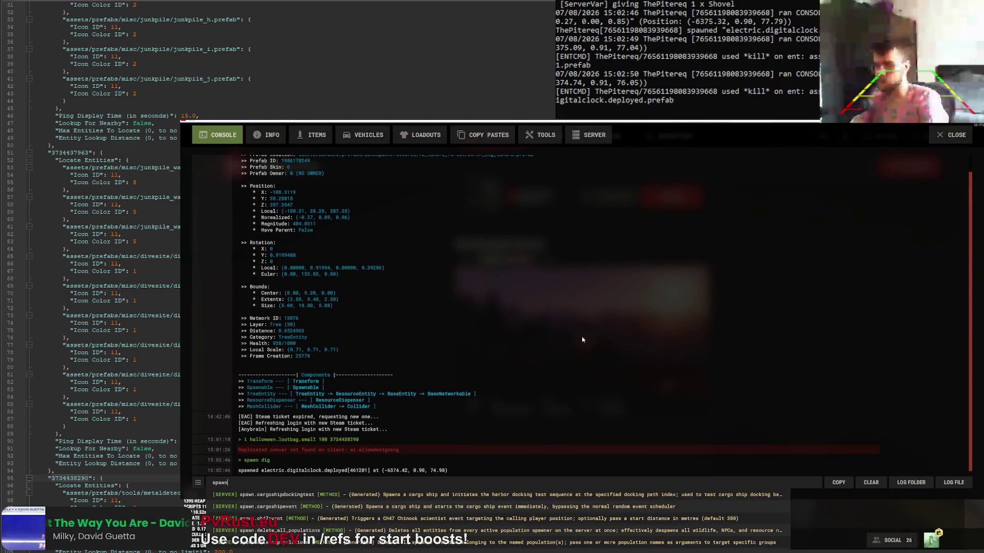
text( metal)
Run 'spawn metal' to list candidate metal entity names
key(Return)
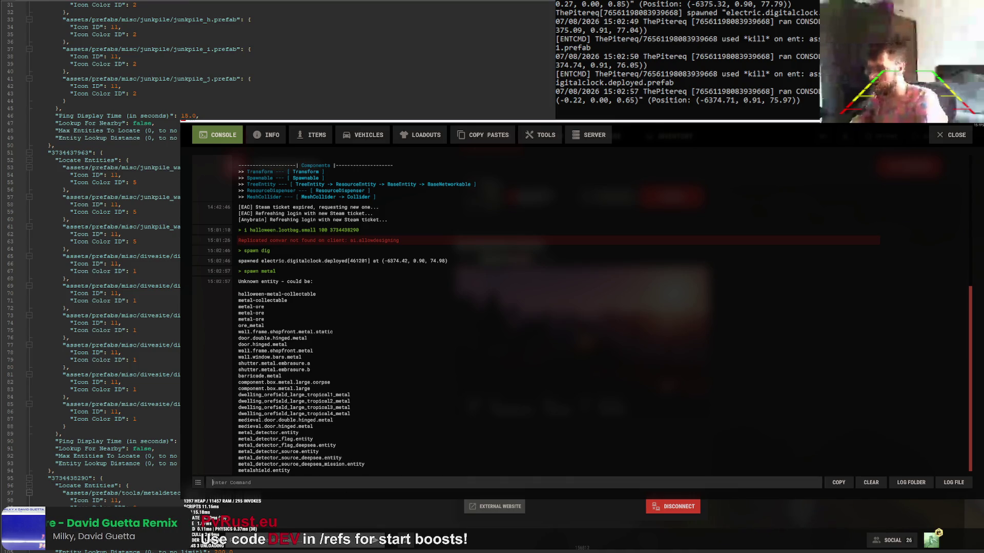
click(143, 488)
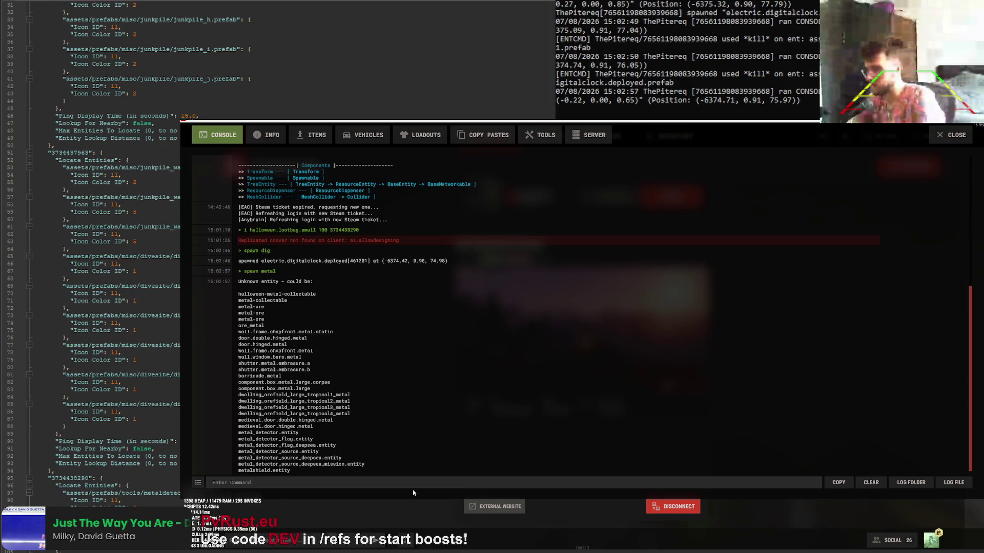
key(F1)
key(F1)
text(o.re)
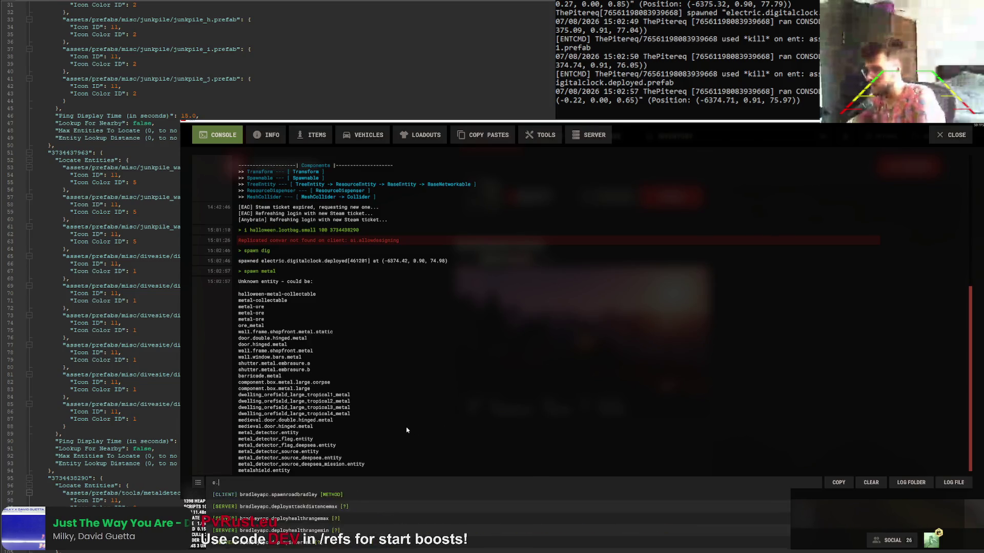
text(load EntityLocat)
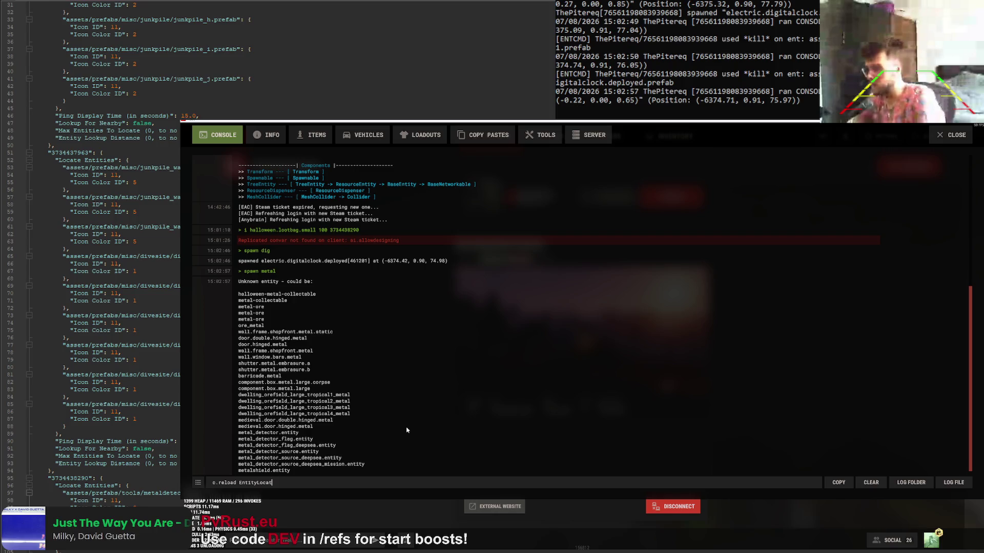
text(or)
Reload the EntityLocator plugin and inspect the Small Loot Bag in the inventory
key(Return)
key(F1)
key(Tab)
click(557, 523)
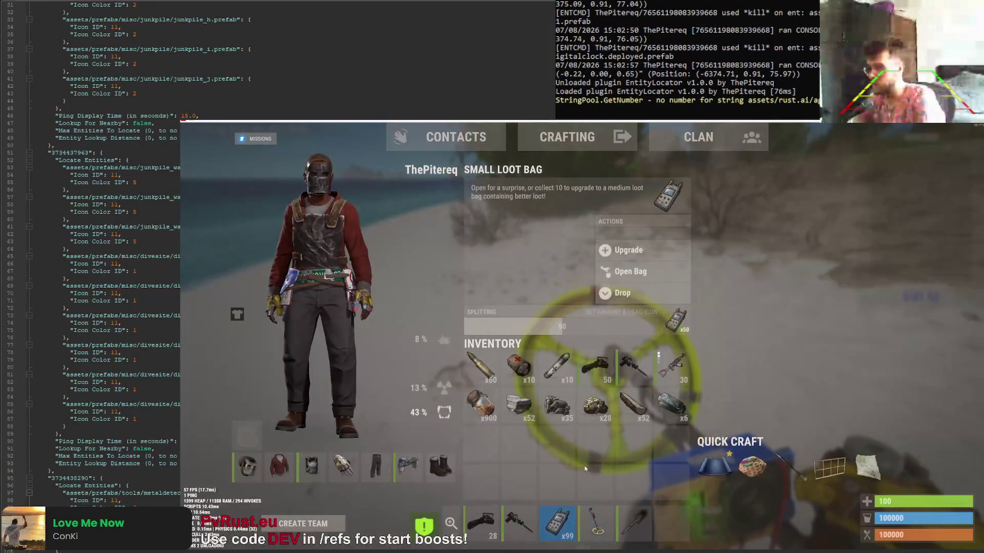
Sweep the detector along the beach, dig the flagged spot with the shovel and collect the rifle ammo
key(Tab)
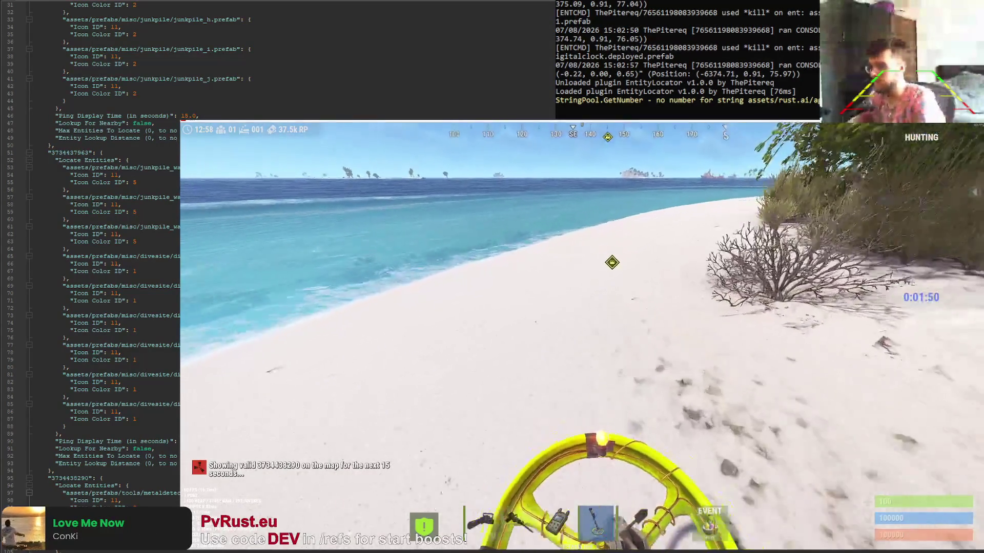
key(w)
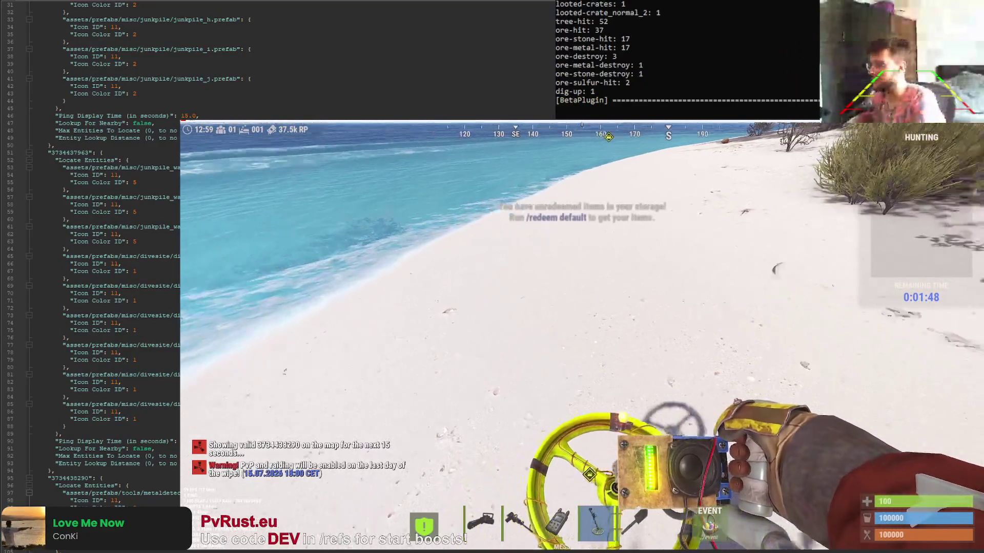
key(w)
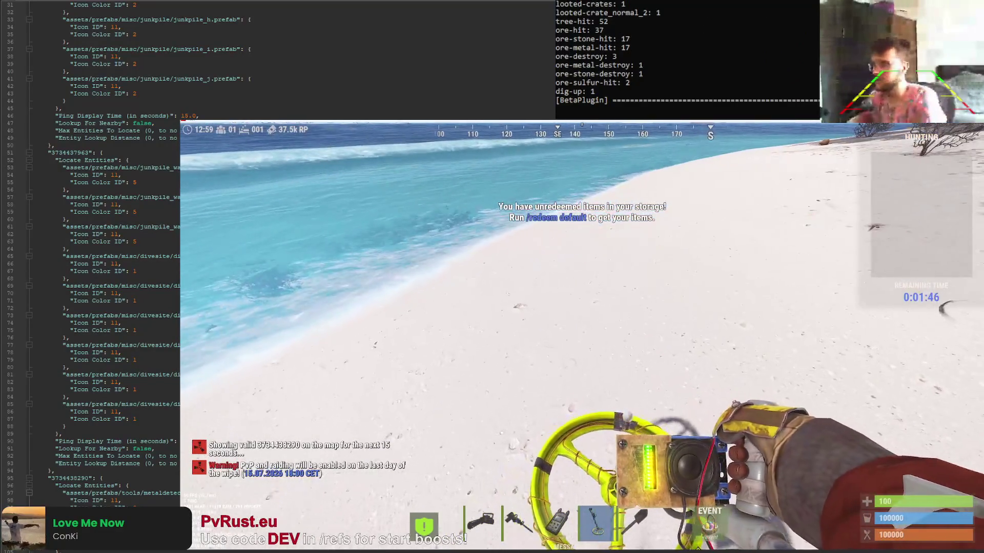
key(6)
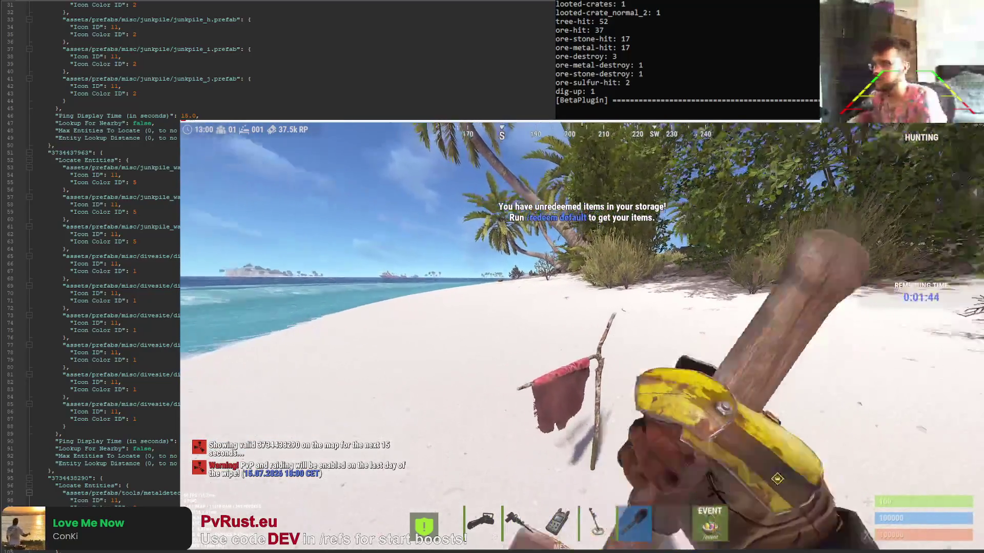
click(582, 335)
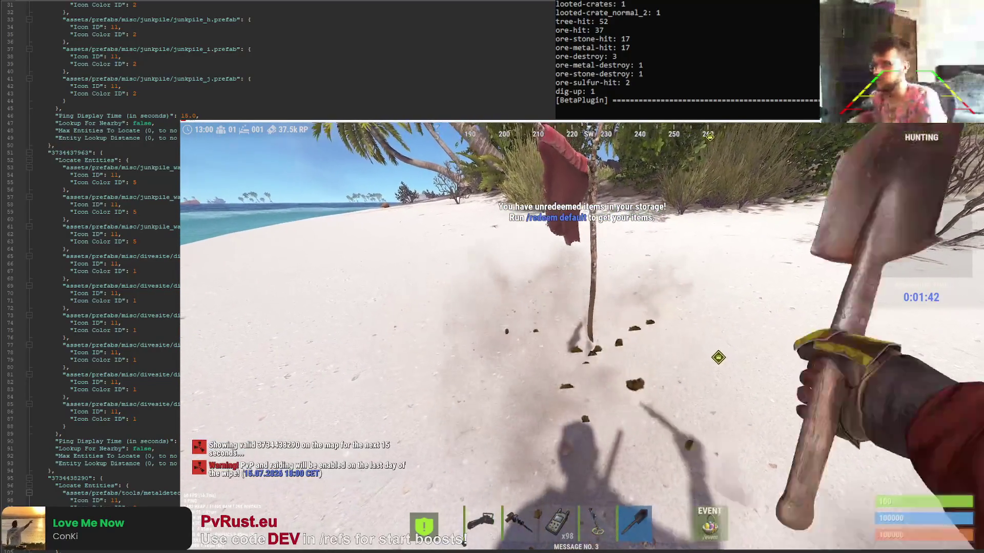
key(e)
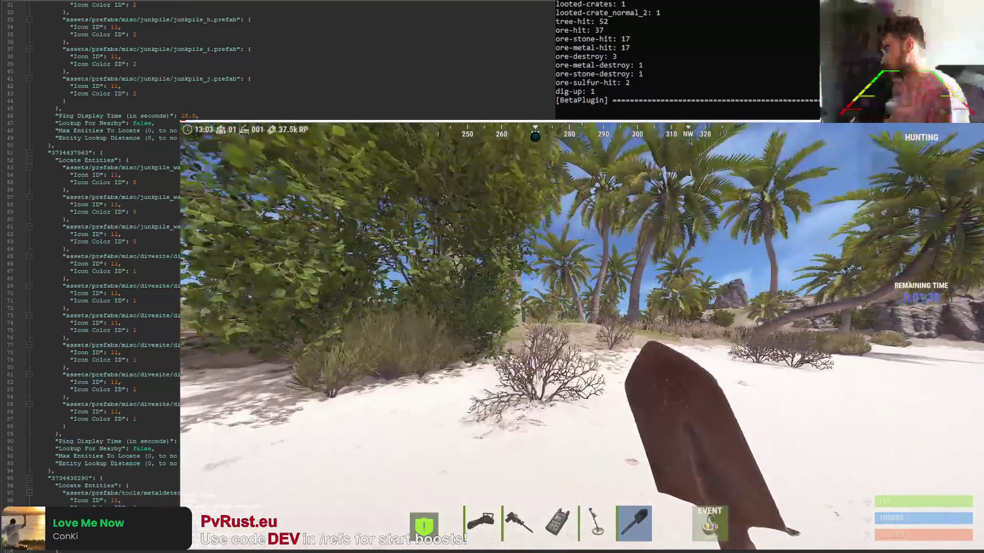
Walk across the palm island onto the rock overlooking the beach and open the inventory on the shovel
key(w)
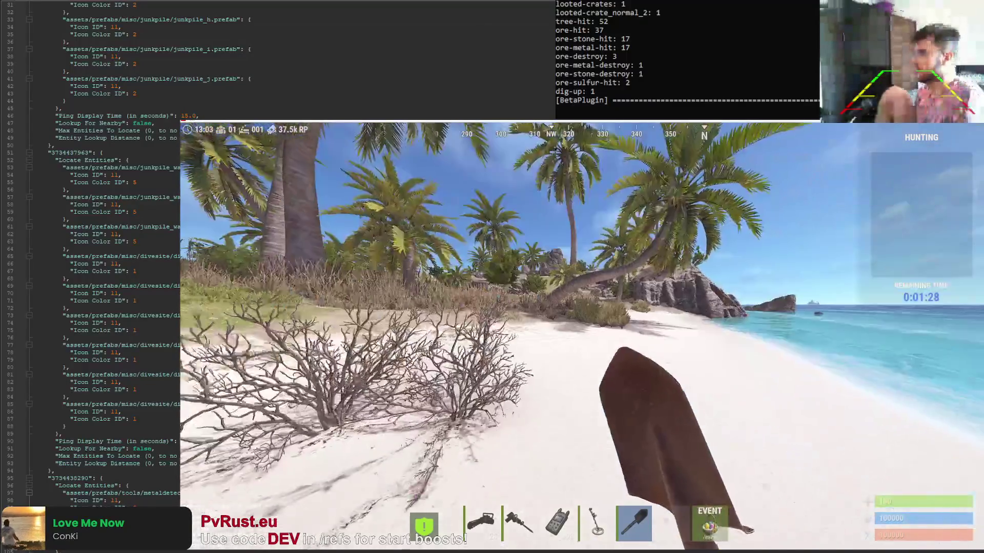
key(w)
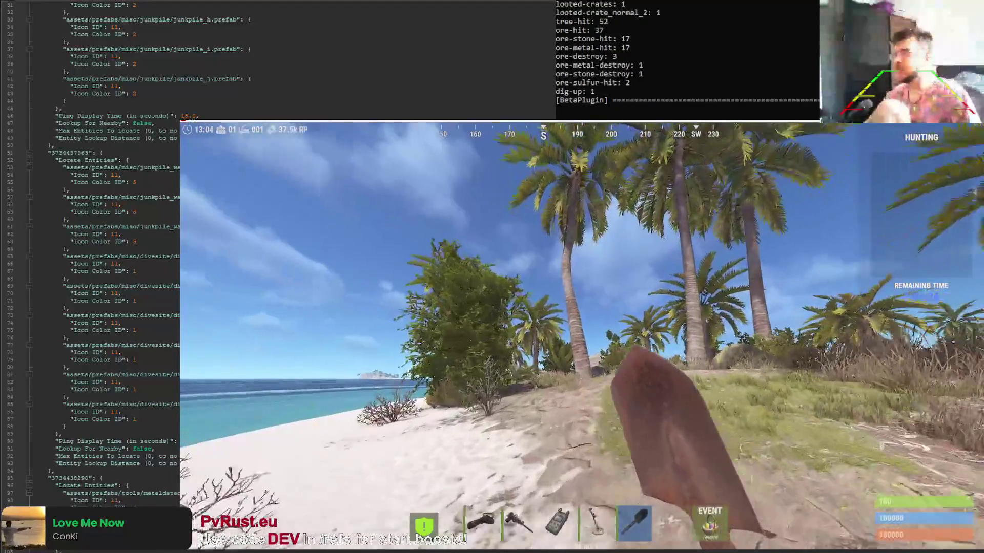
key(w)
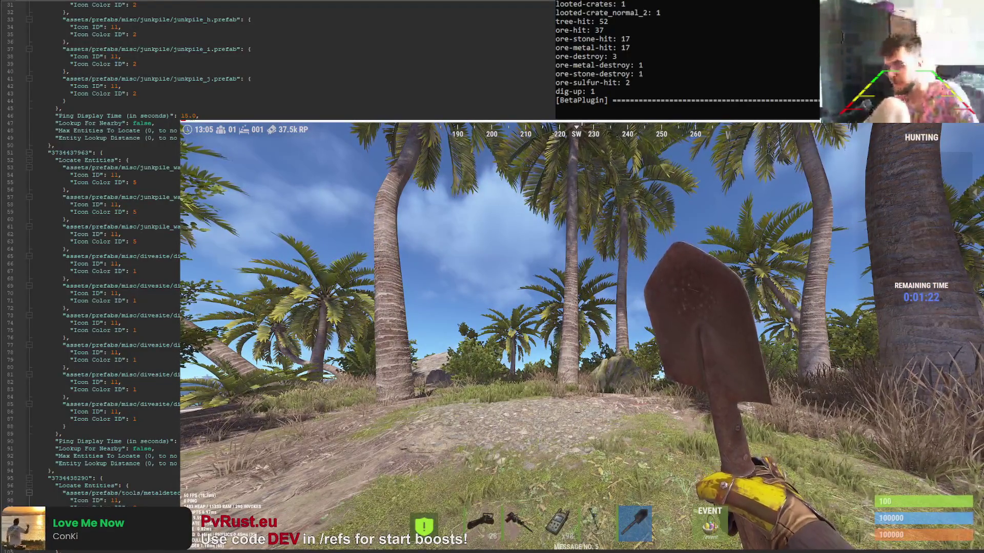
key(w)
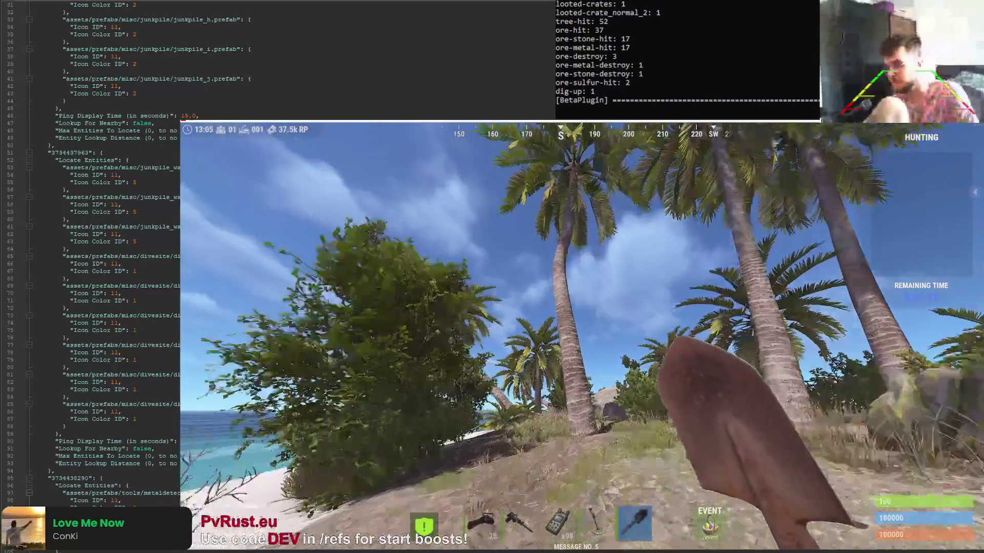
key(w)
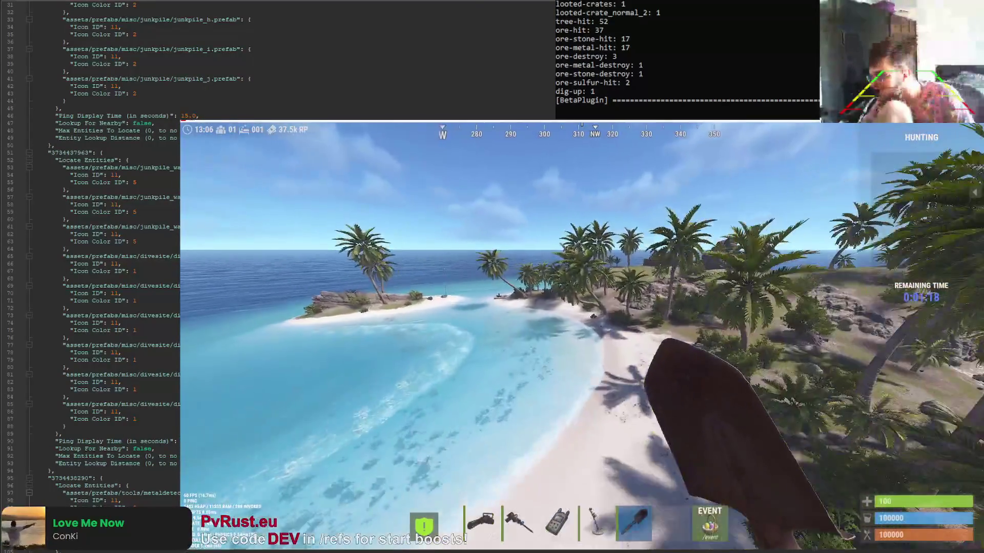
key(w)
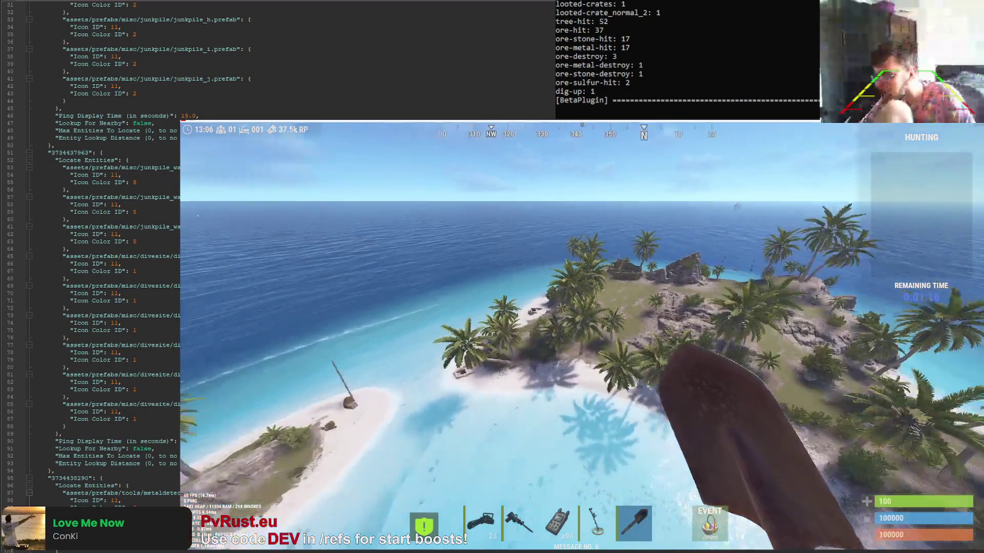
key(Tab)
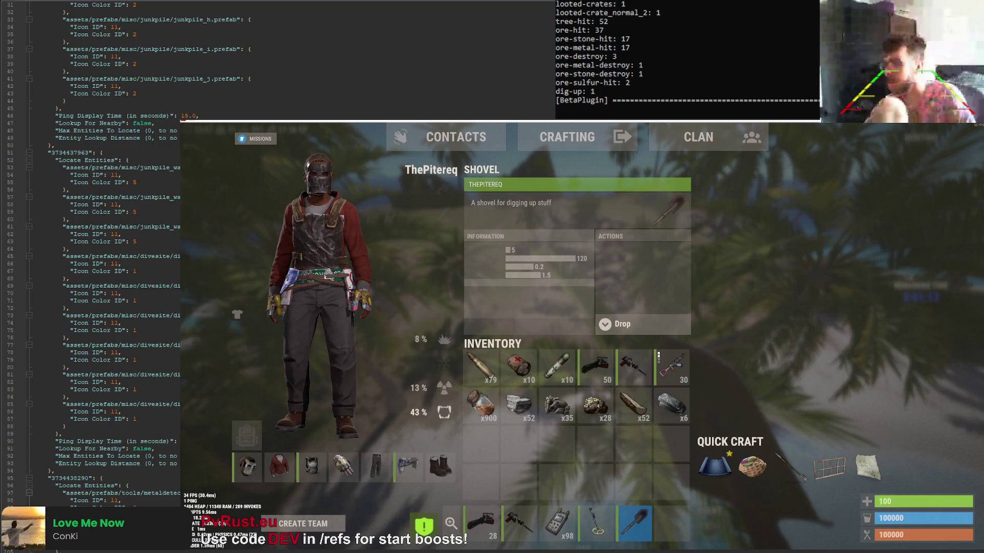
scroll(90, 269, down, 4)
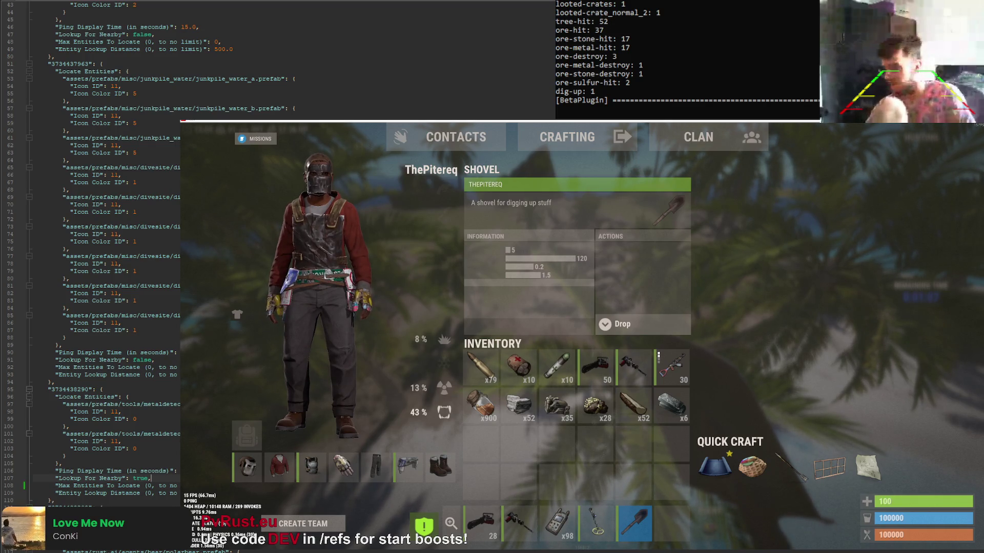
Reload EntityLocator from the console, then check the Small Loot Bag and return to the beach view
key(F1)
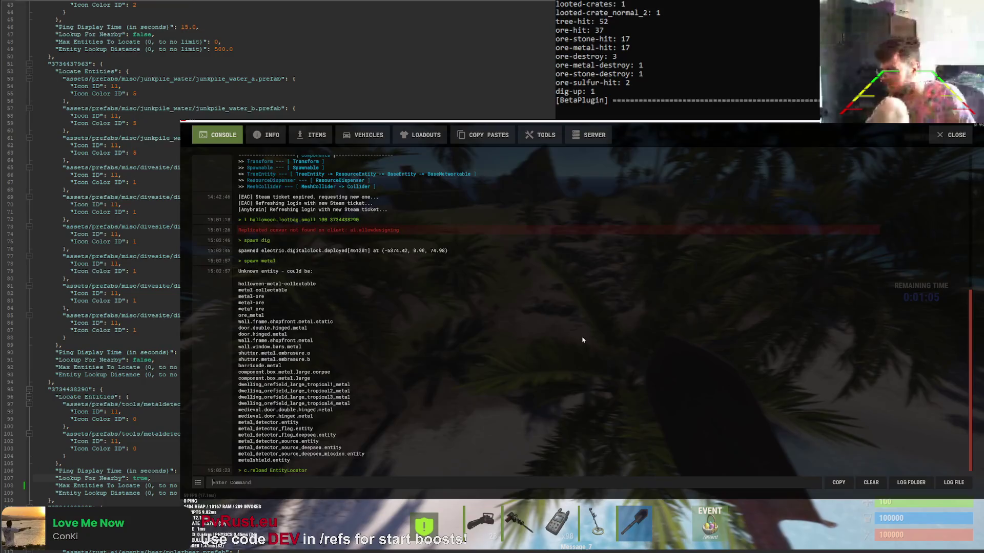
key(F1)
click(596, 368)
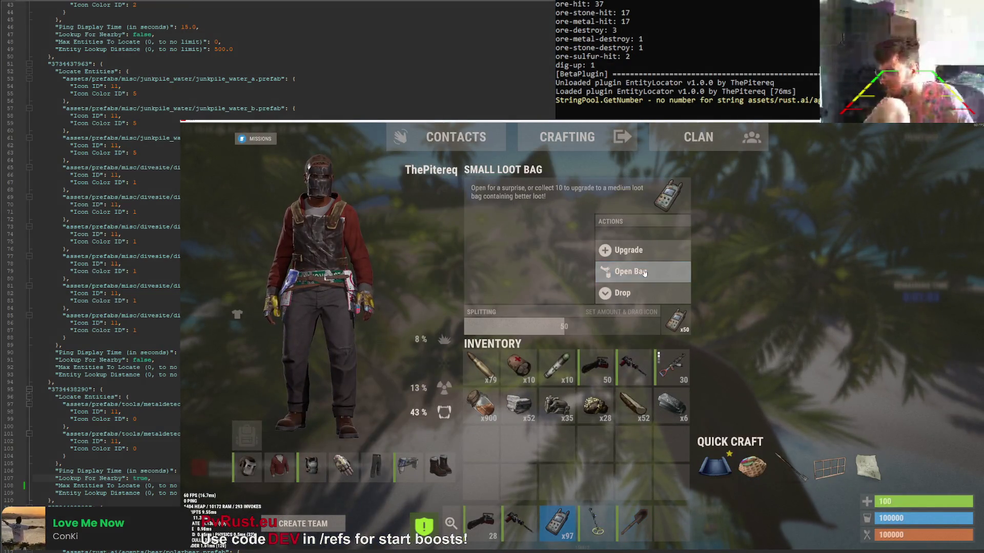
key(Tab)
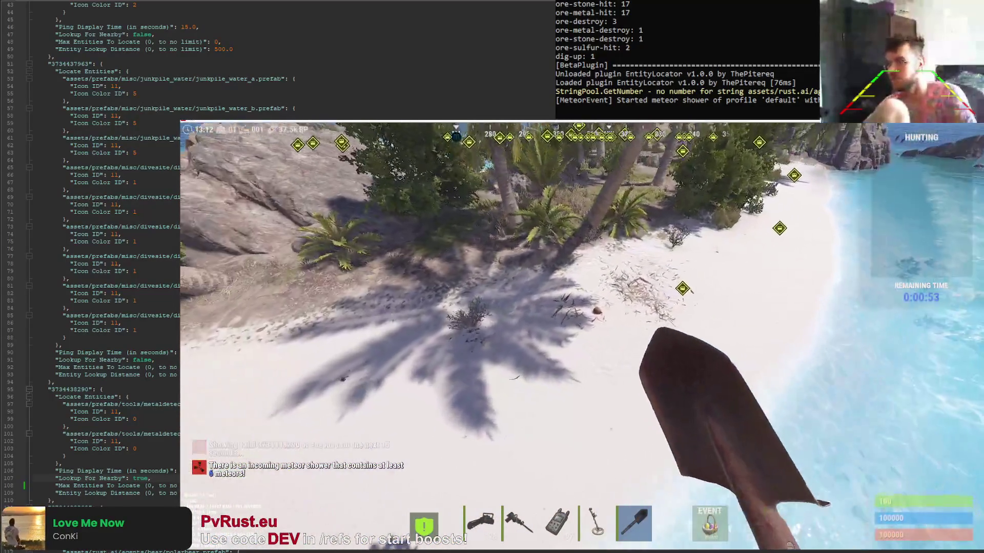
Equip the metal detector and scan the beach, briefly checking the inventory
key(5)
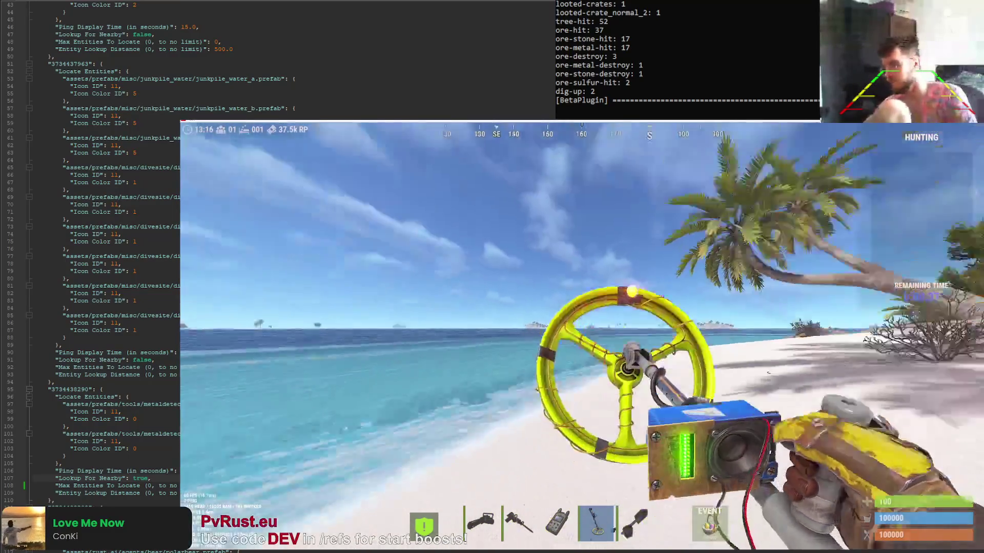
key(Tab)
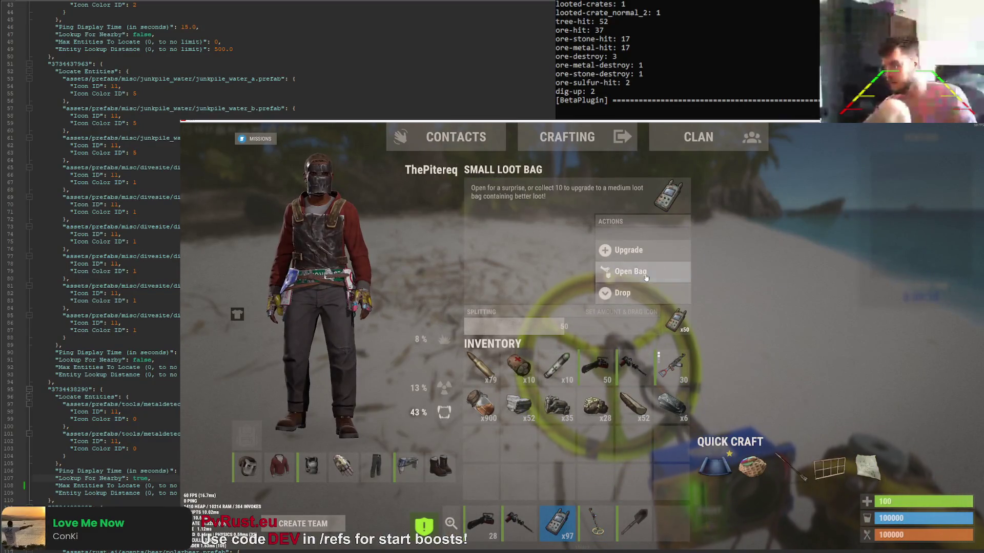
key(Tab)
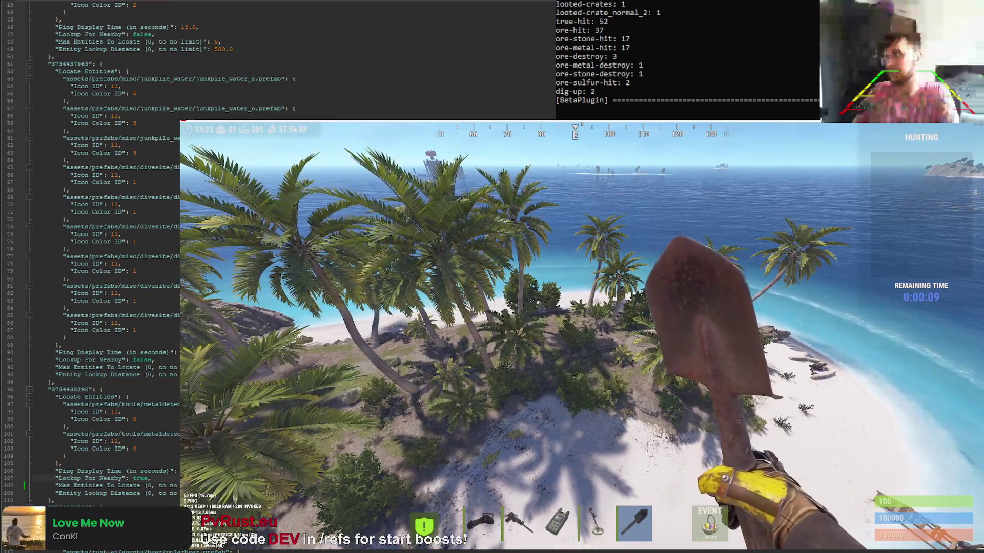
Reload the locator plugin via the F1 console and resume sweeping with the metal detector
key(Return)
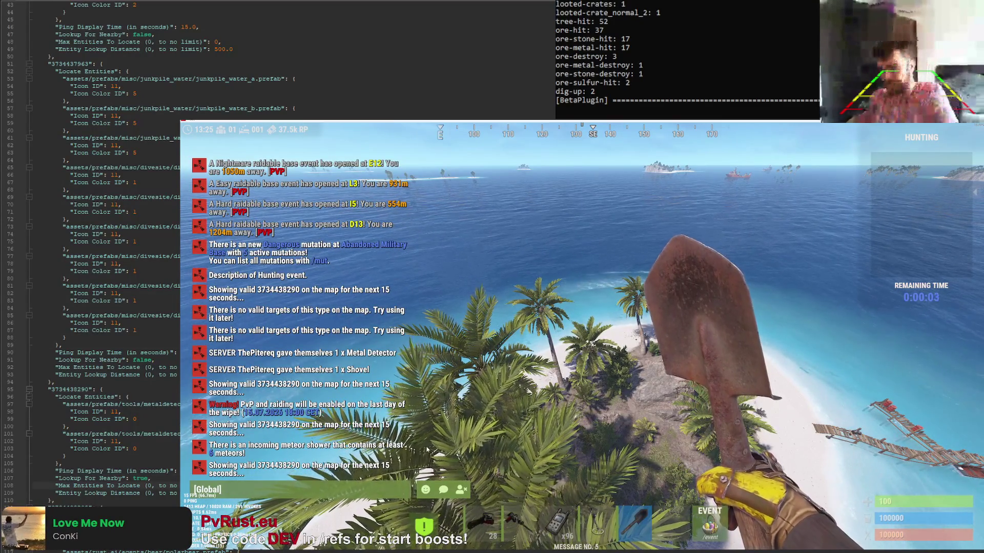
key(F1)
key(F1)
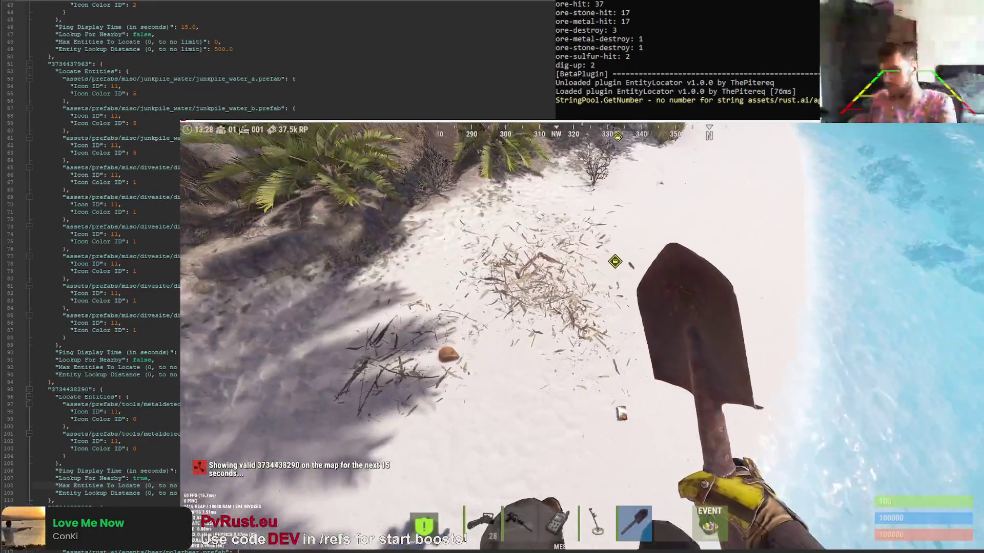
key(5)
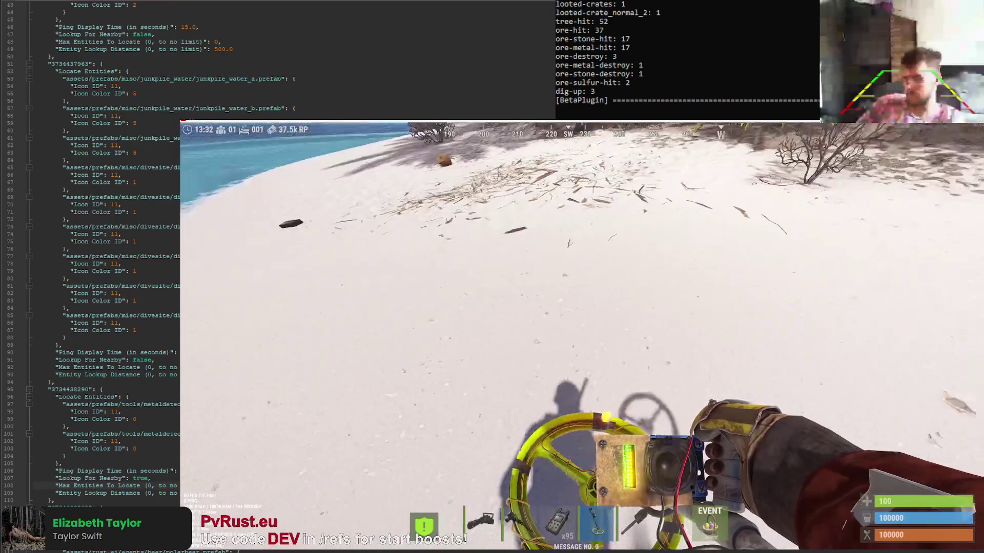
Equip the shovel, dig at the red flag and inspect the result in the F1 console
key(6)
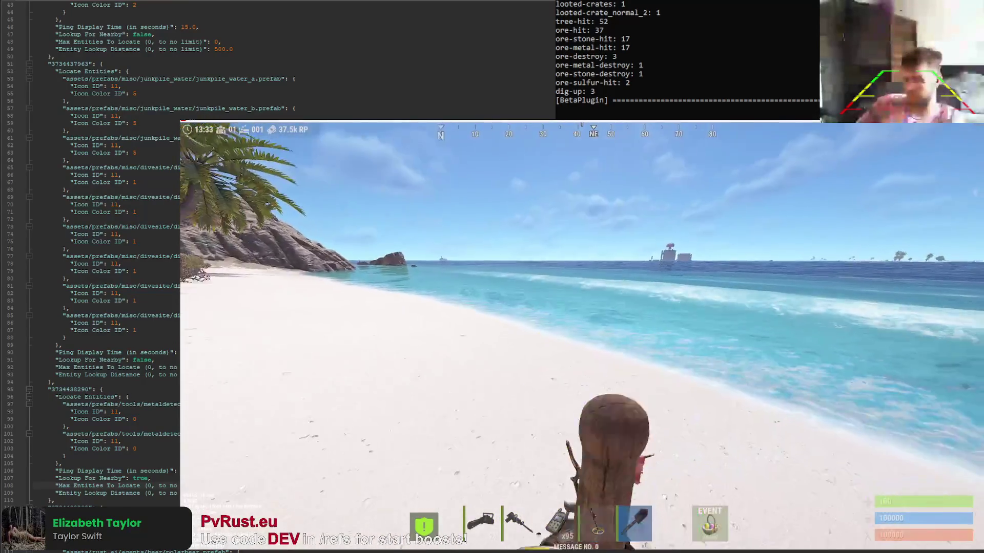
click(582, 337)
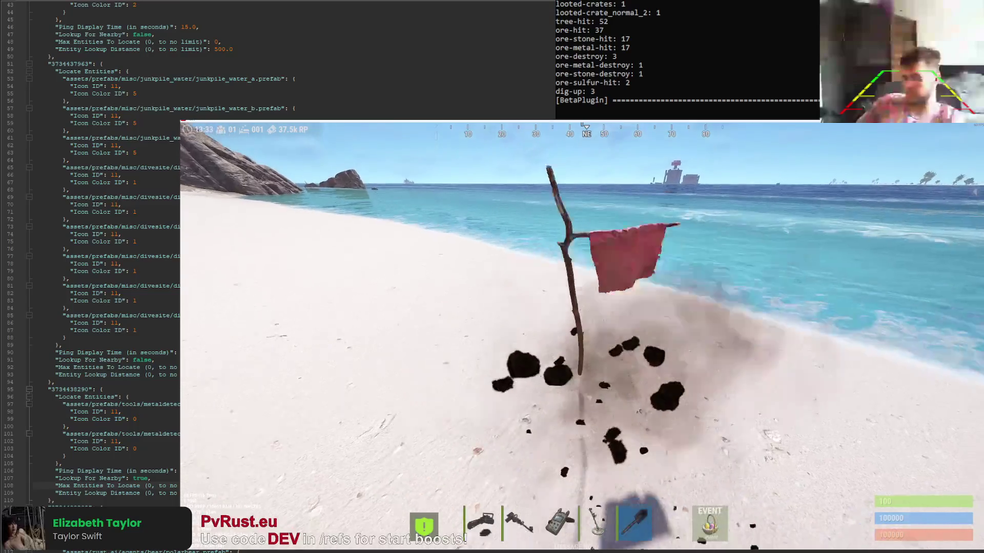
key(F1)
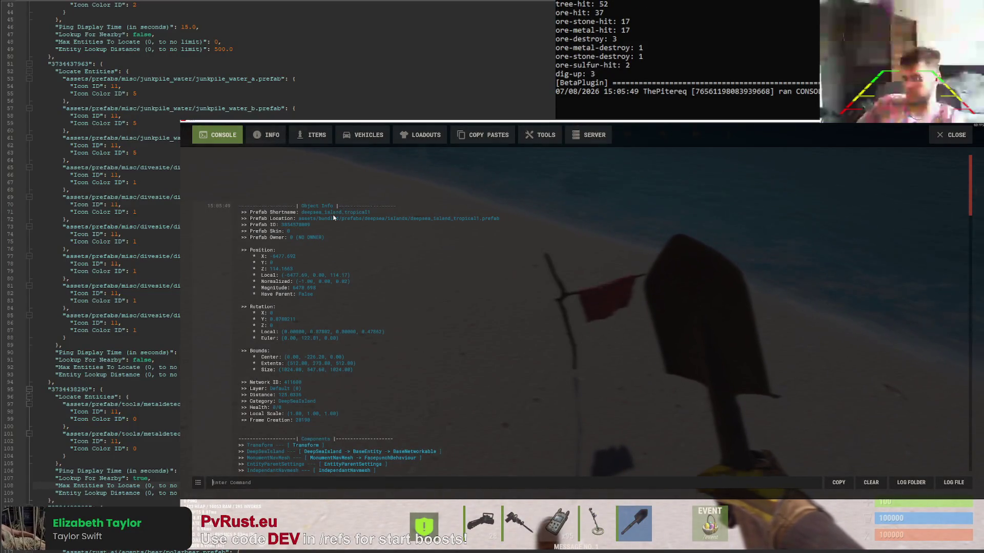
key(F1)
key(F1)
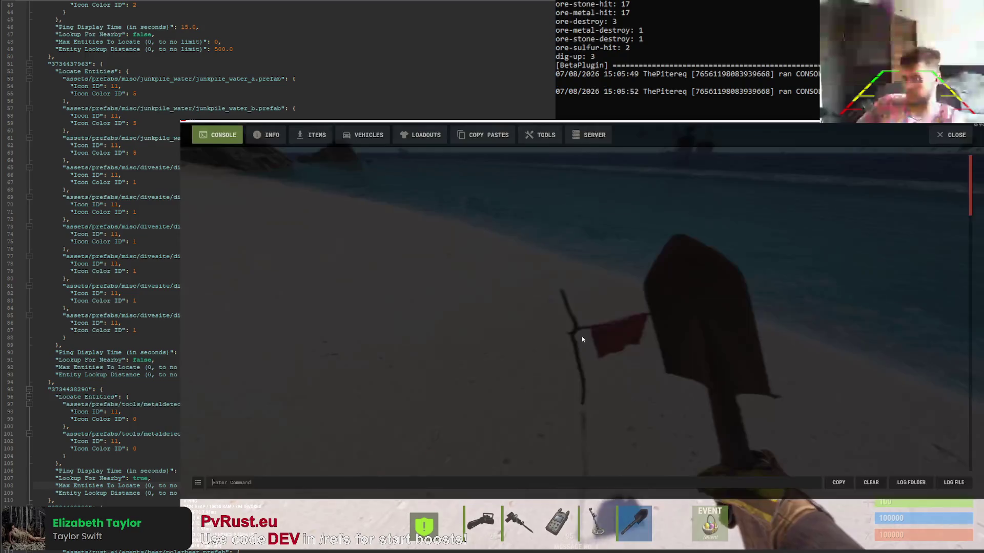
key(F1)
click(581, 336)
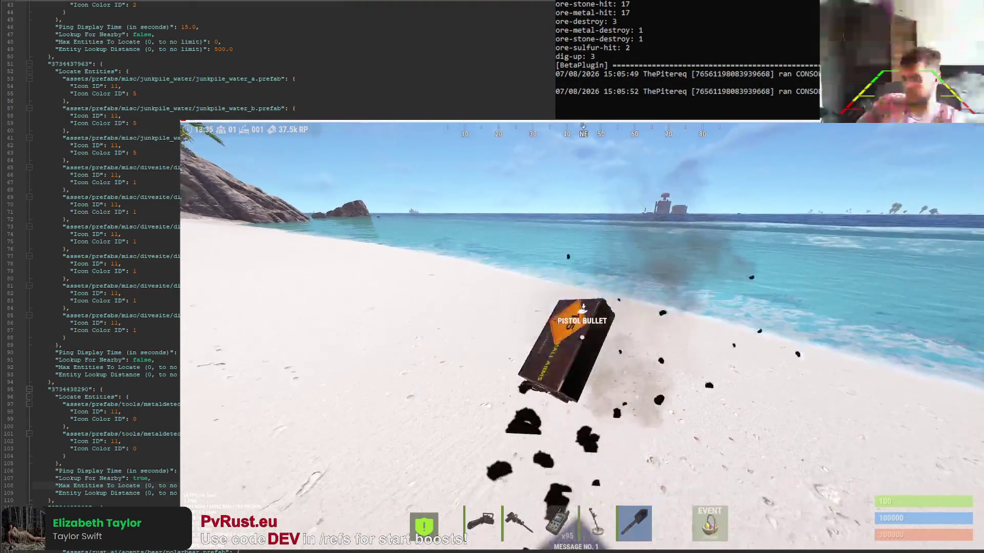
Run 'spawn dete' in the console to list metal detector entity names
key(Return)
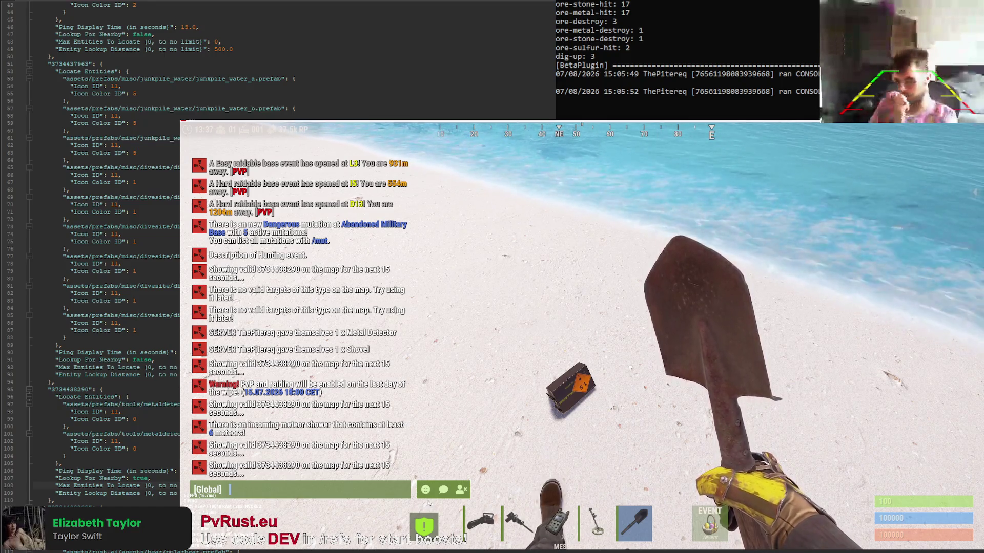
key(Escape)
key(F1)
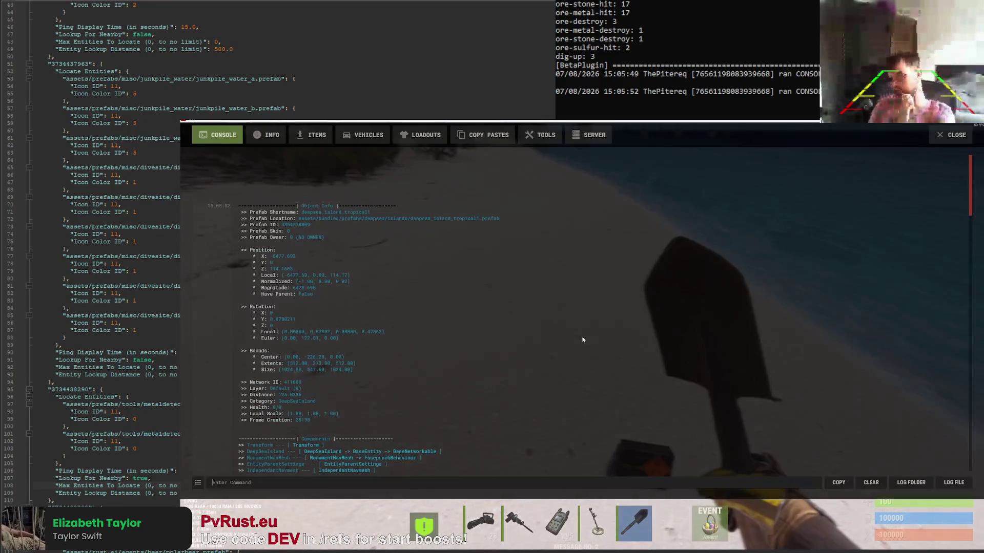
text(spawn)
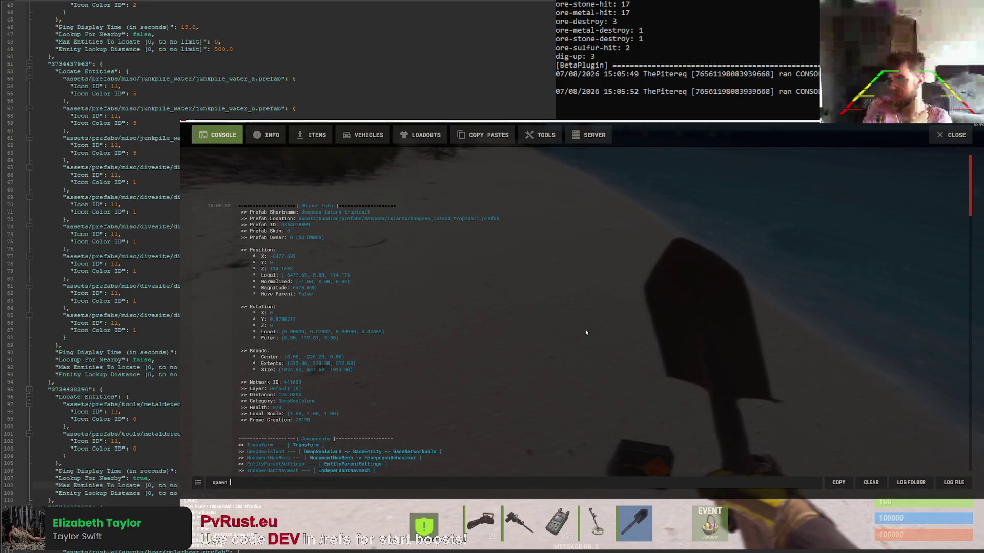
text( d)
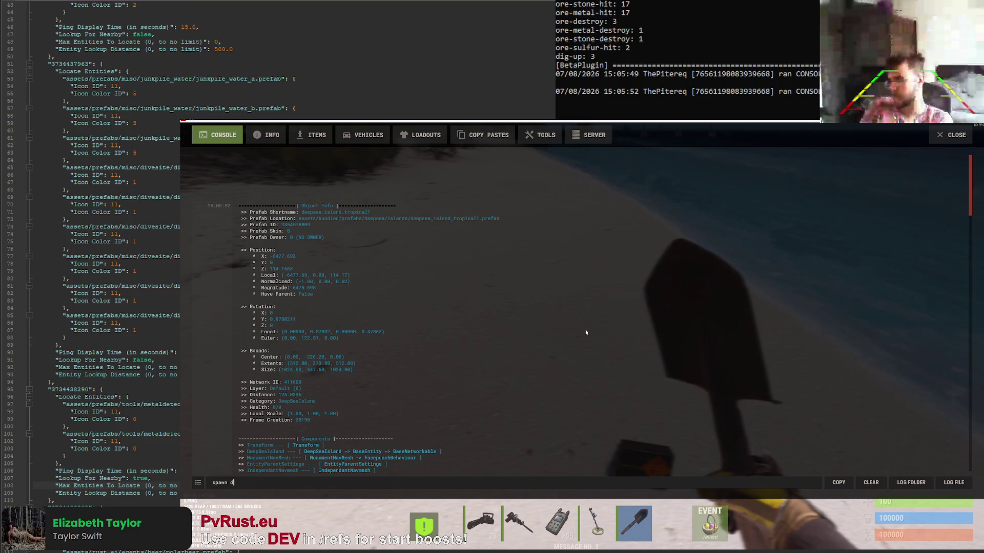
text(ete)
key(Return)
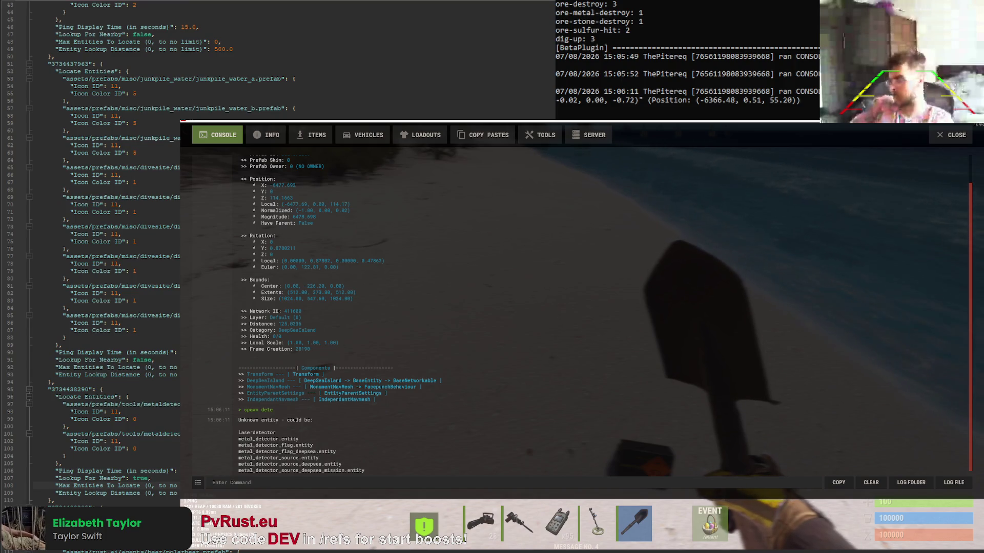
key(alt+Tab)
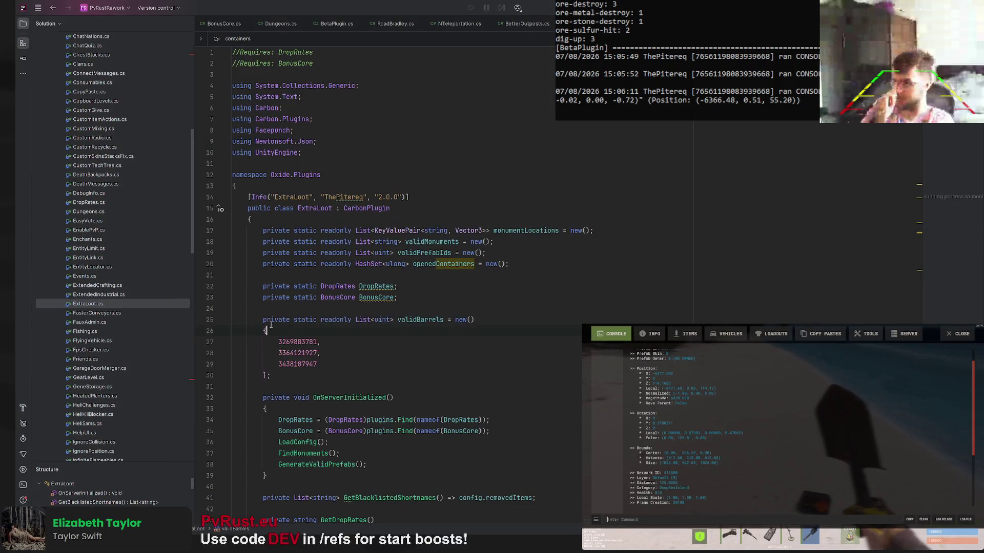
scroll(130, 318, down, 5)
scroll(123, 292, down, 5)
scroll(110, 223, down, 5)
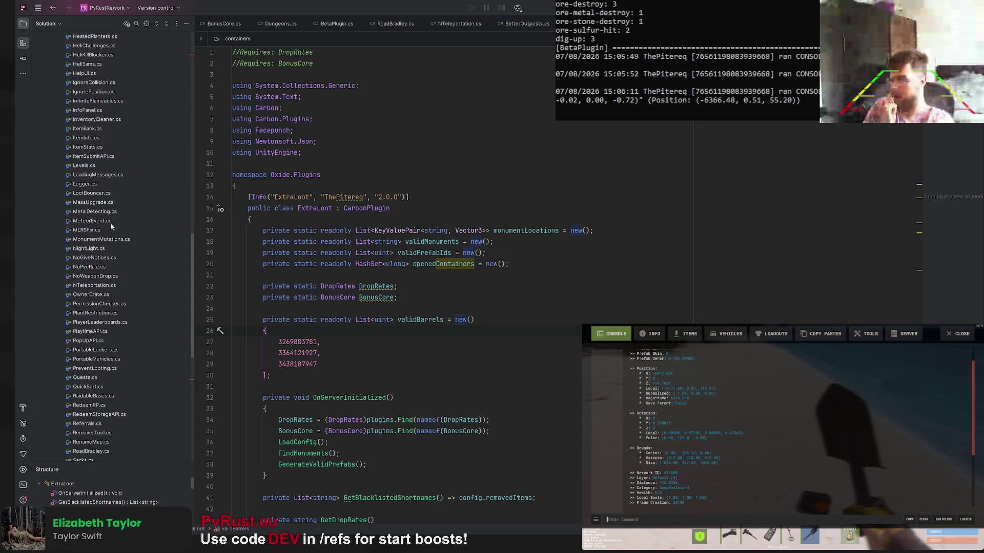
From the SpawnFlagPatch CreateFlag target line, jump to the decompiled MetalDetectorSource class
double_click(94, 211)
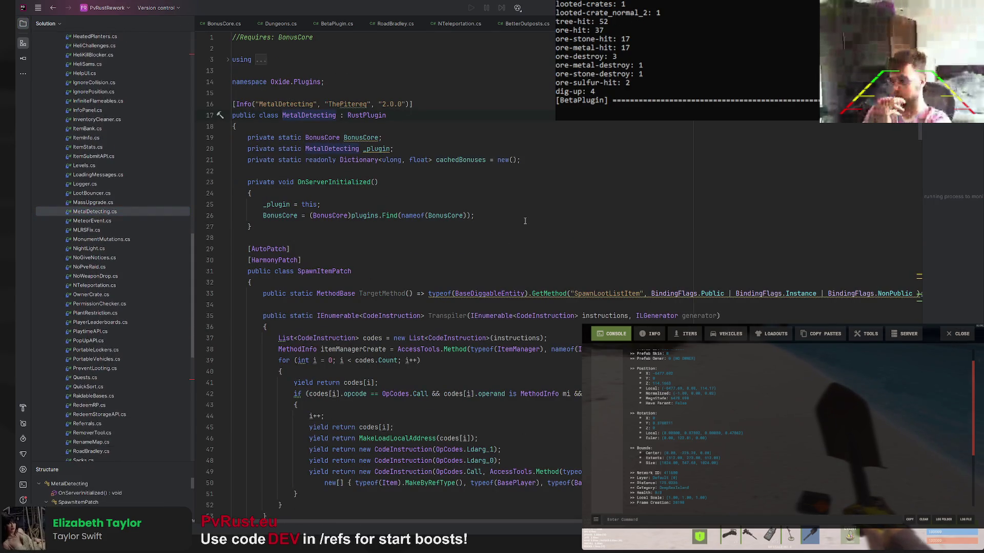
scroll(525, 221, down, 10)
scroll(605, 261, down, 5)
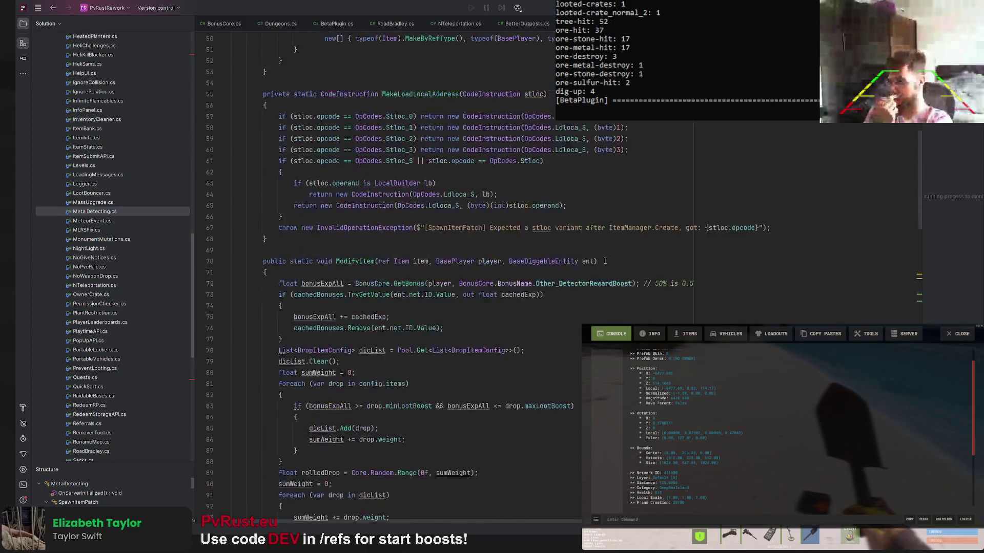
scroll(605, 261, down, 5)
scroll(599, 256, down, 5)
scroll(592, 250, down, 2)
scroll(578, 238, down, 7)
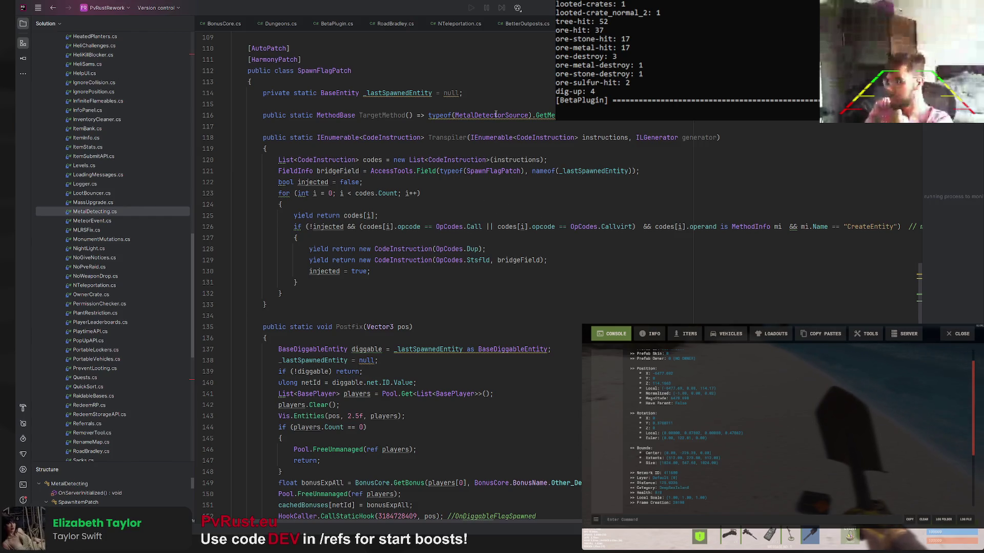
scroll(487, 116, down, 5)
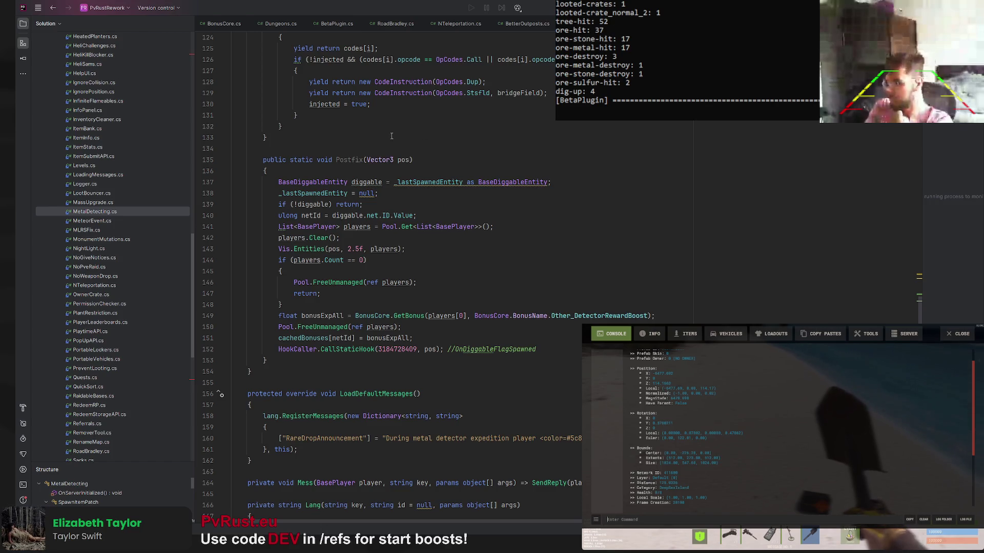
scroll(397, 150, down, 5)
scroll(400, 162, up, 7)
scroll(405, 175, up, 9)
scroll(412, 191, up, 5)
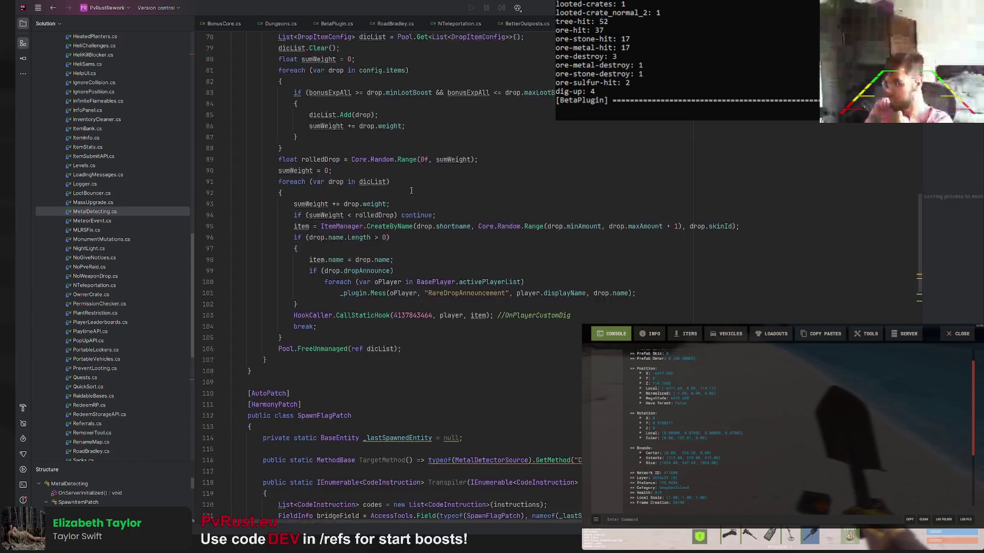
scroll(411, 191, up, 5)
scroll(410, 190, up, 4)
scroll(408, 189, up, 4)
scroll(406, 188, up, 5)
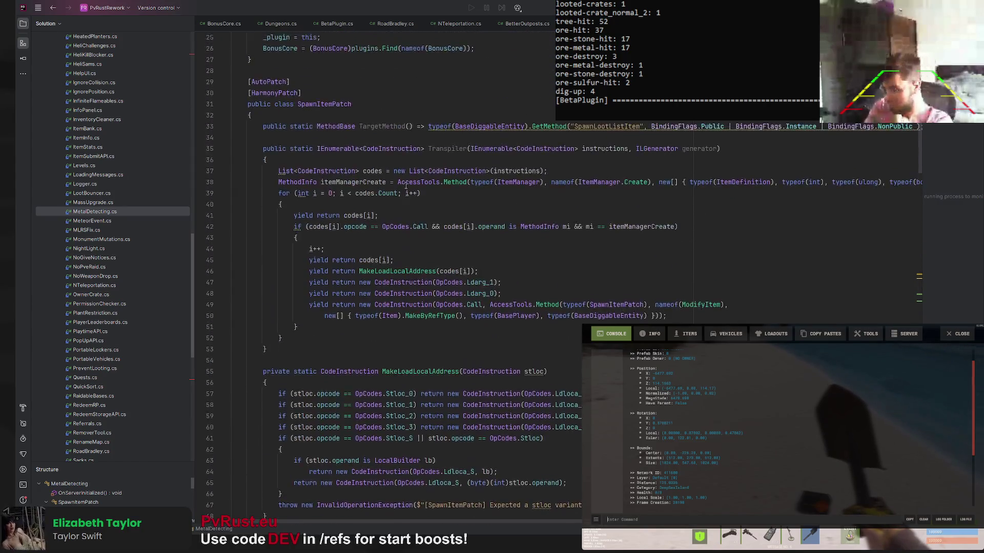
scroll(406, 186, up, 5)
scroll(400, 186, up, 4)
scroll(385, 187, down, 12)
scroll(360, 187, down, 10)
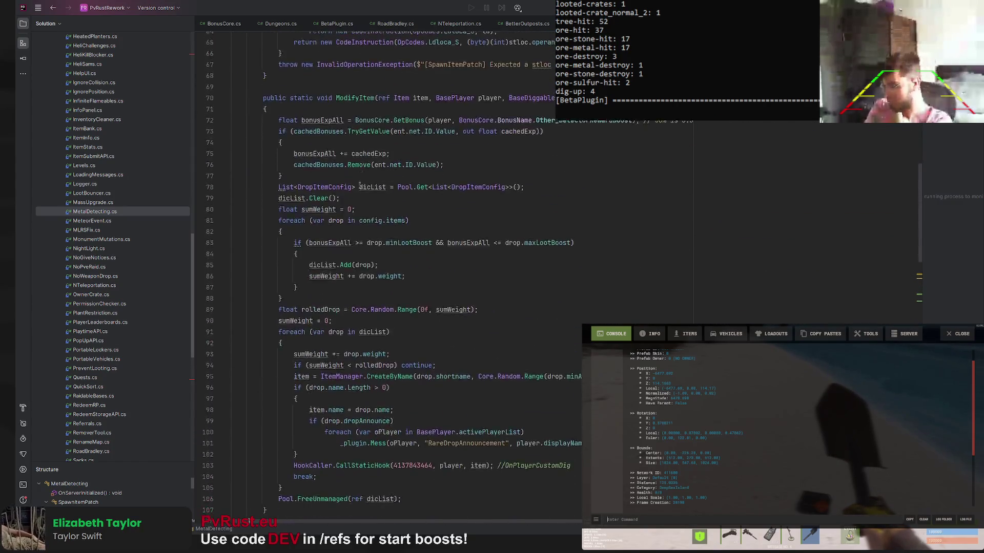
scroll(359, 185, down, 8)
scroll(358, 196, down, 3)
scroll(358, 206, down, 2)
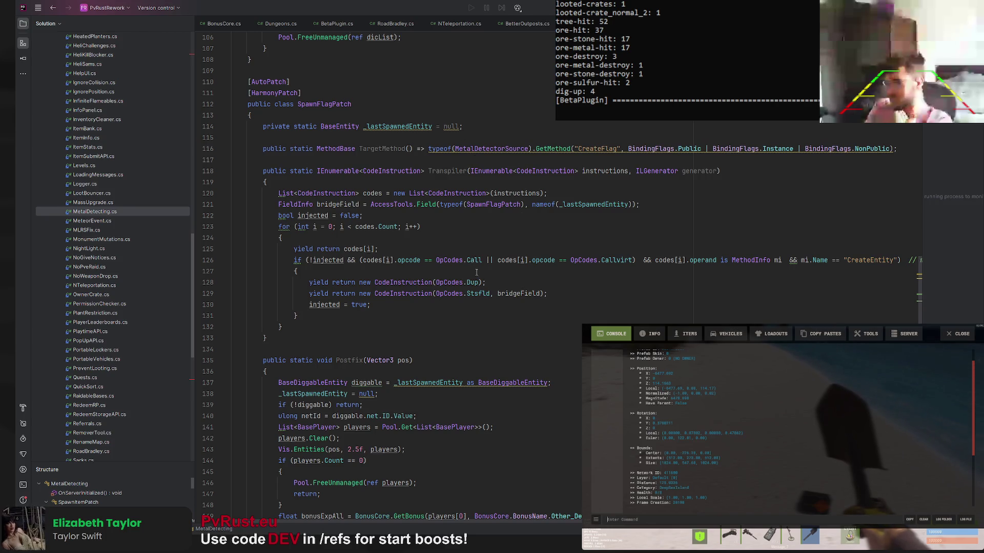
scroll(477, 247, down, 2)
scroll(446, 261, down, 2)
scroll(390, 281, down, 1)
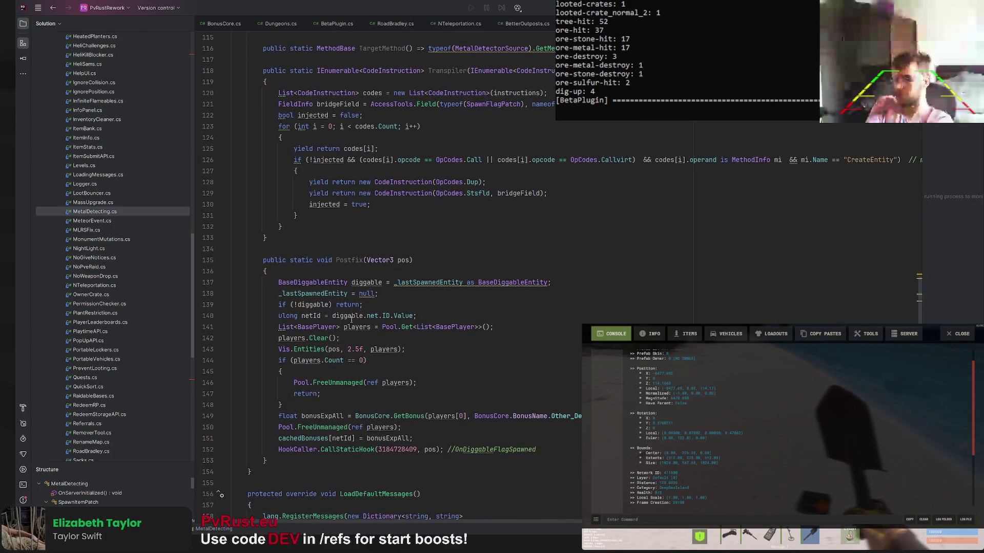
scroll(420, 226, up, 4)
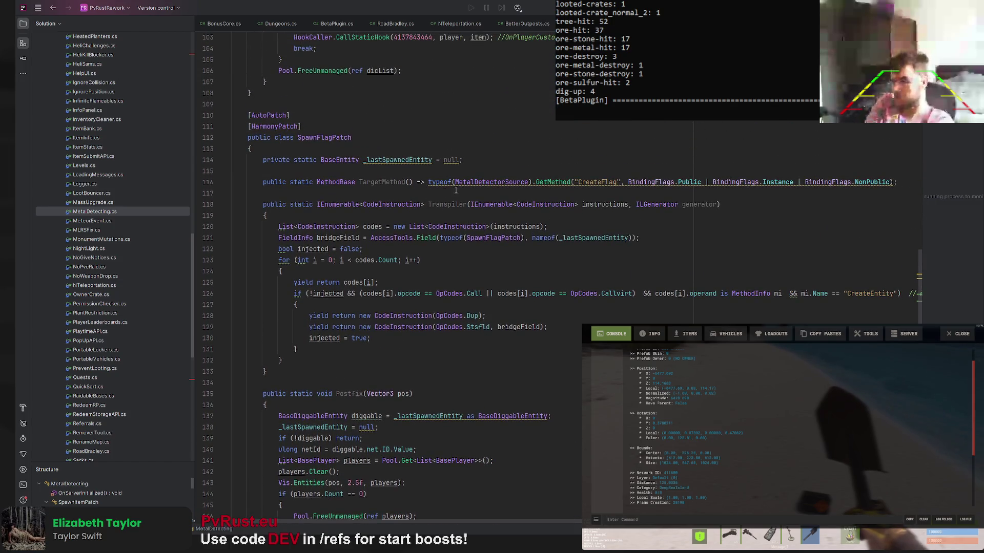
click(483, 185)
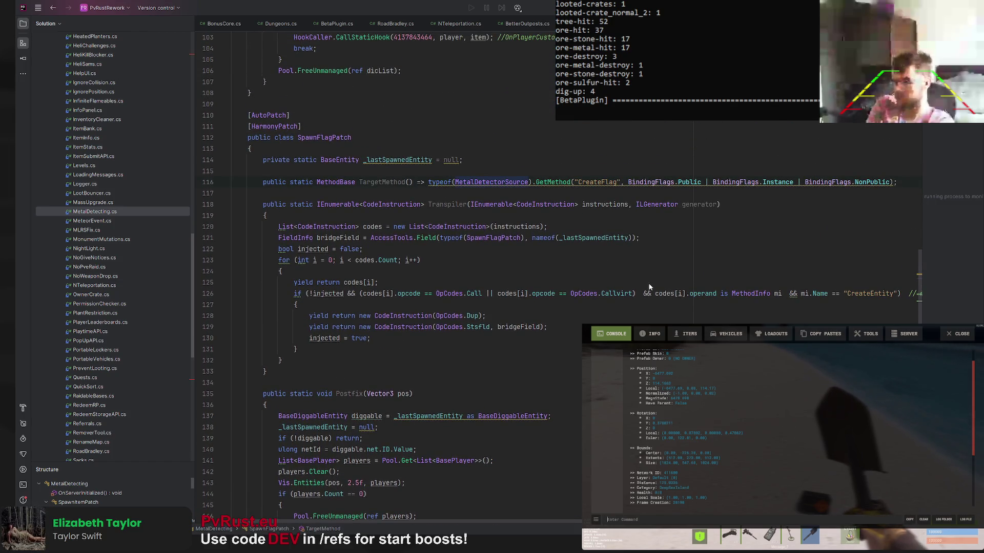
key(ctrl+F12)
click(508, 182)
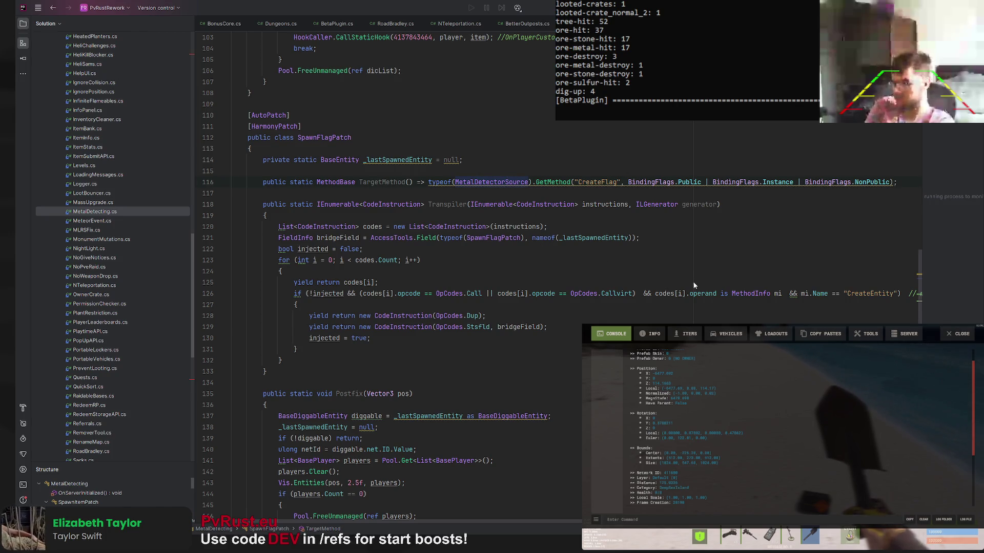
key(F12)
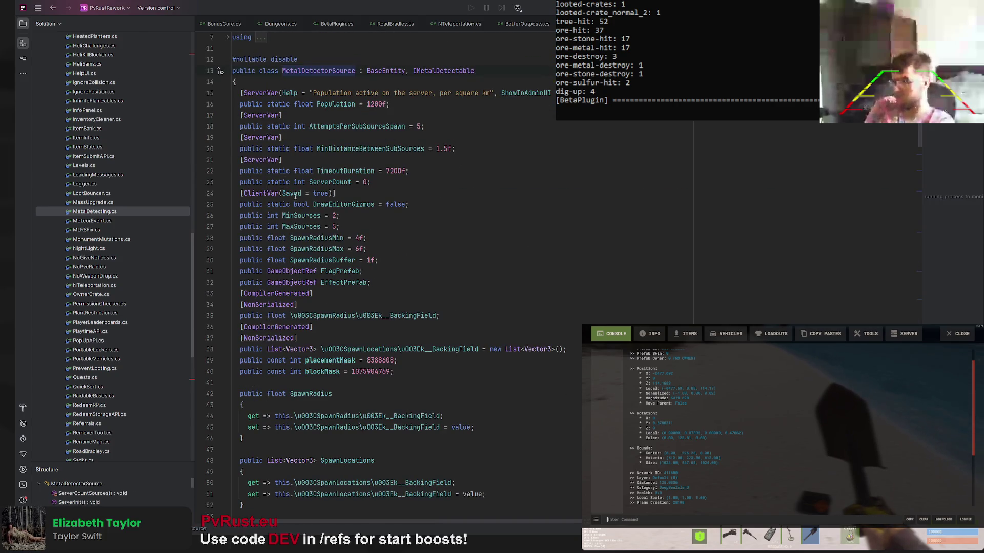
scroll(337, 204, down, 1)
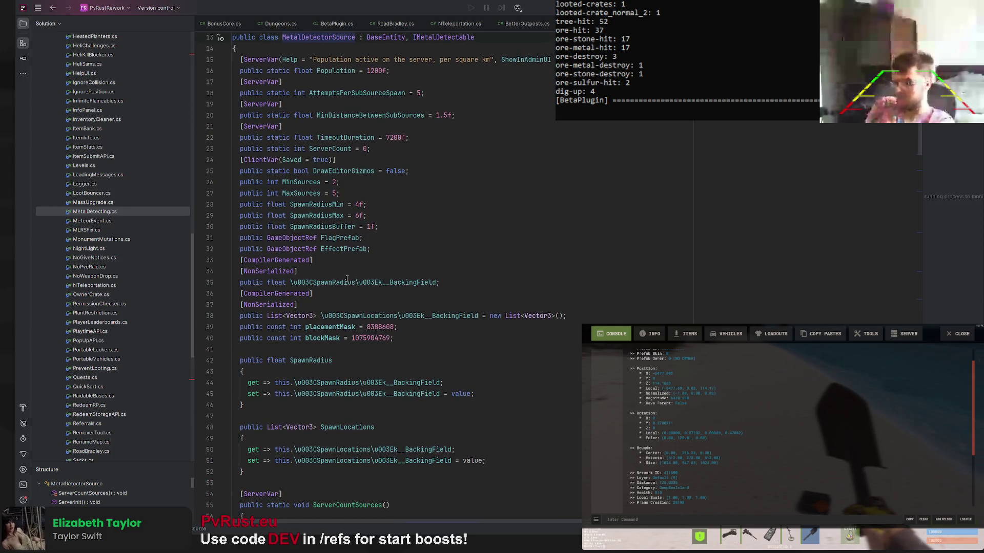
scroll(352, 288, down, 2)
scroll(346, 300, down, 2)
scroll(338, 311, down, 2)
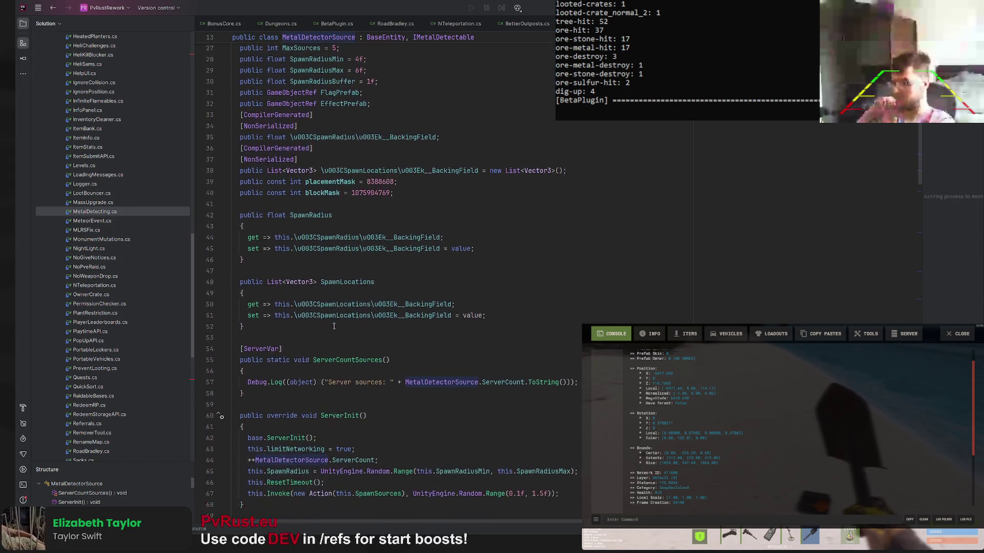
scroll(330, 326, down, 2)
scroll(330, 323, down, 1)
scroll(331, 316, down, 1)
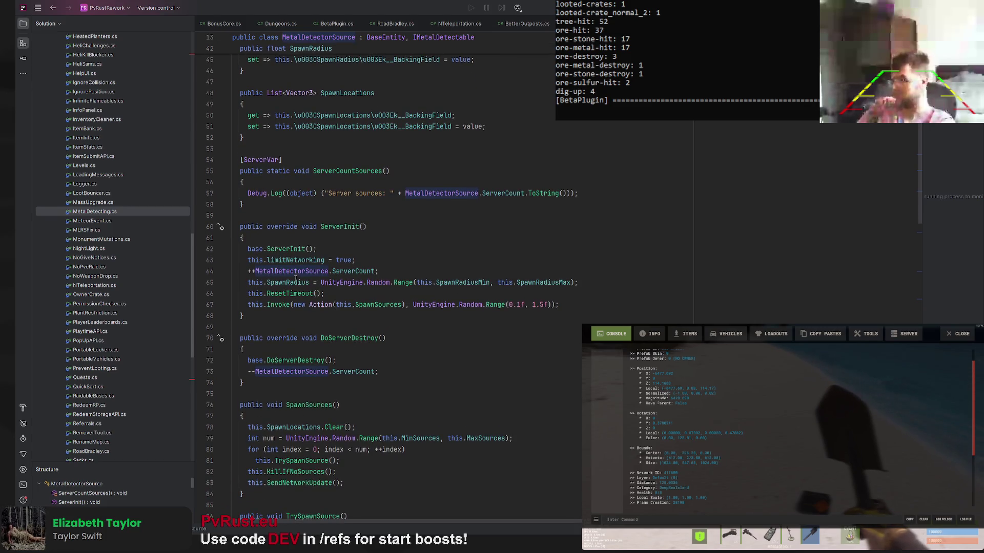
scroll(296, 277, down, 2)
scroll(293, 284, down, 2)
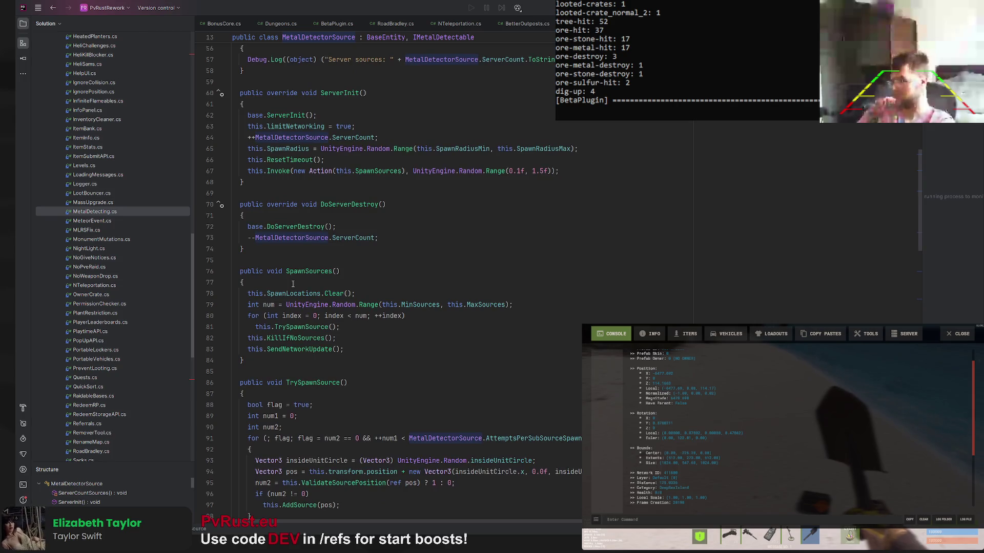
scroll(293, 284, down, 4)
scroll(293, 280, down, 3)
scroll(293, 279, down, 2)
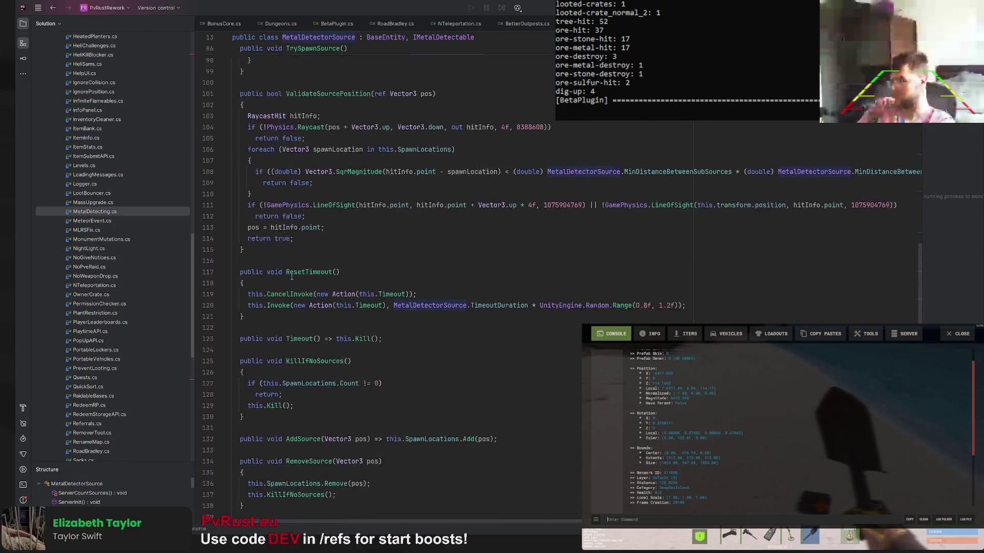
scroll(292, 276, down, 2)
scroll(291, 275, down, 1)
scroll(290, 275, down, 2)
scroll(290, 275, down, 3)
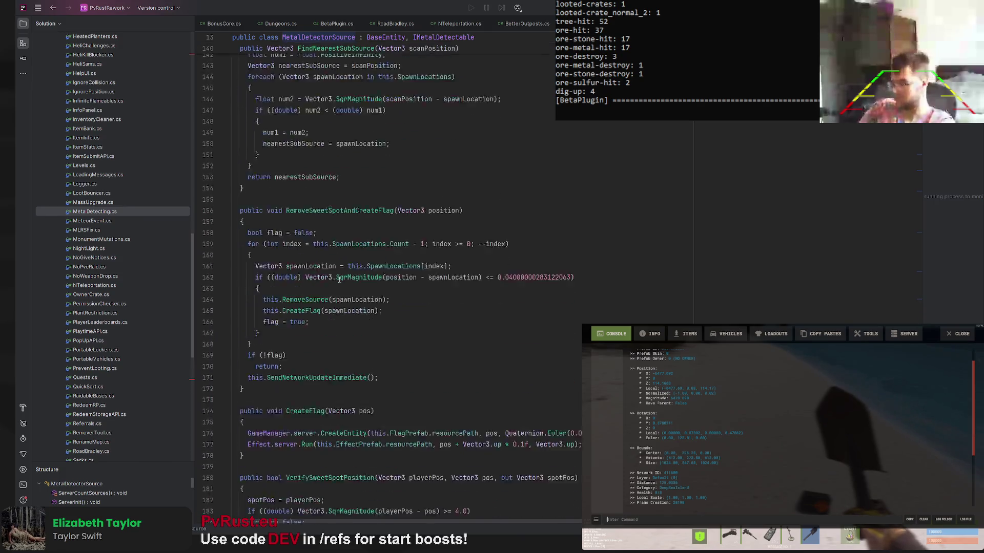
scroll(338, 276, down, 4)
scroll(386, 275, down, 2)
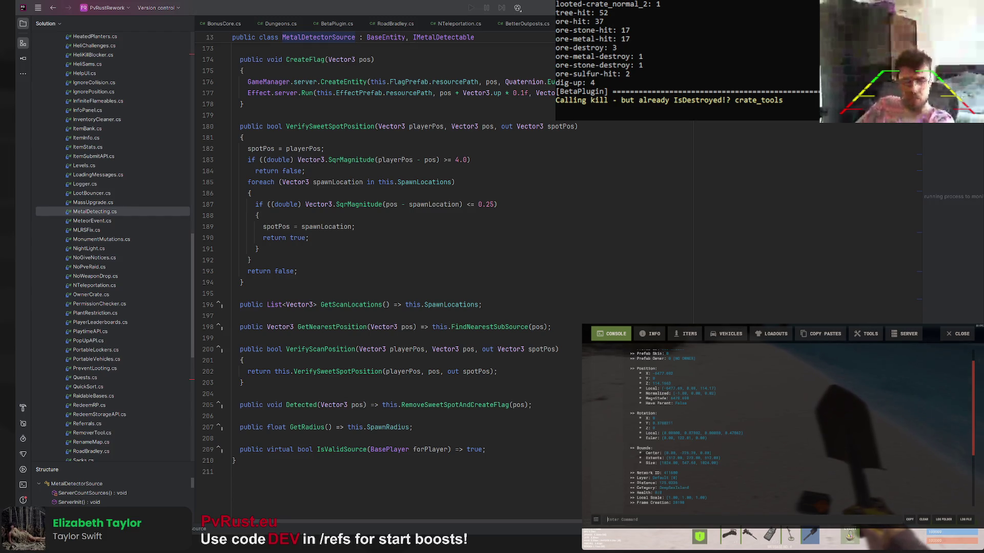
key(alt+Tab)
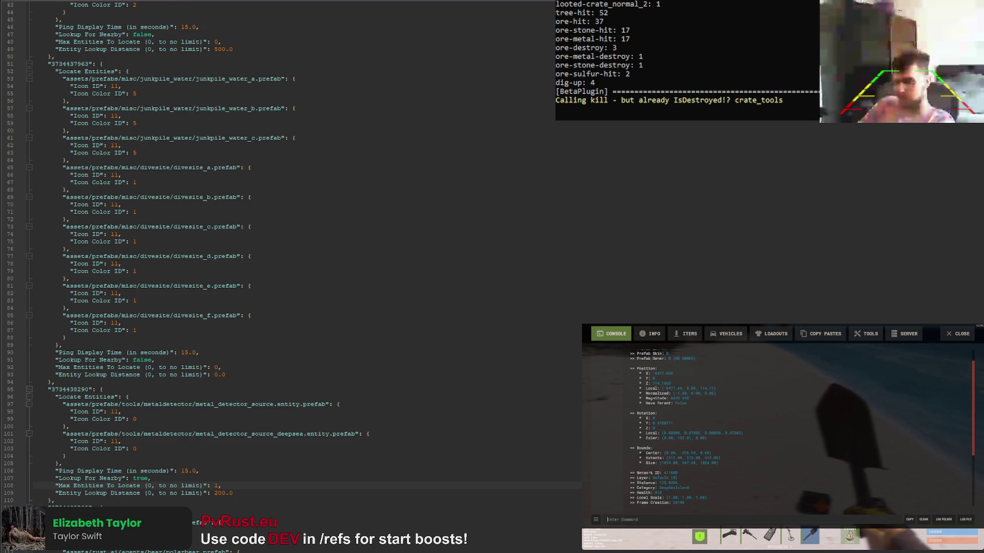
Highlight the uses of bridgeField and _lastSpawnedEntity in the SpawnFlagPatch code
key(alt+Tab)
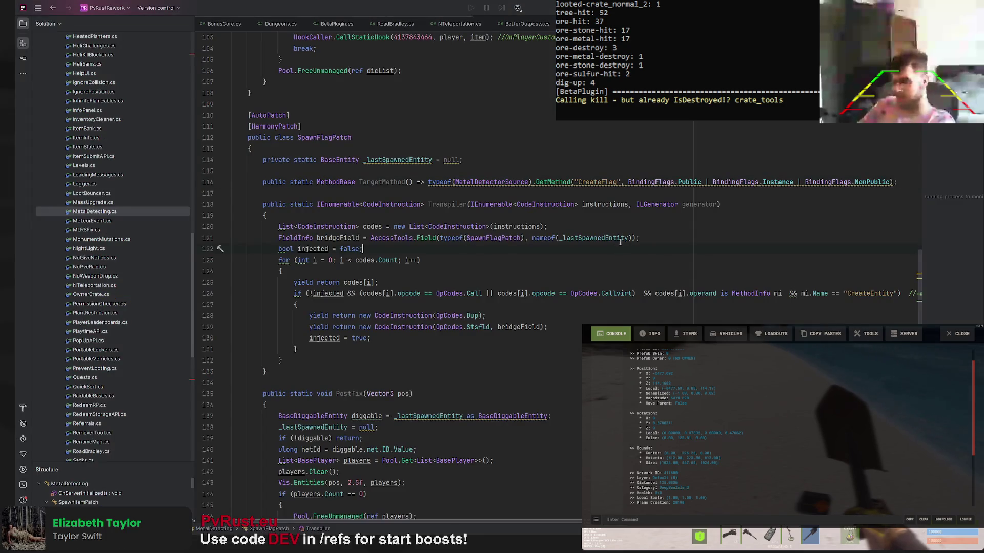
scroll(494, 252, down, 2)
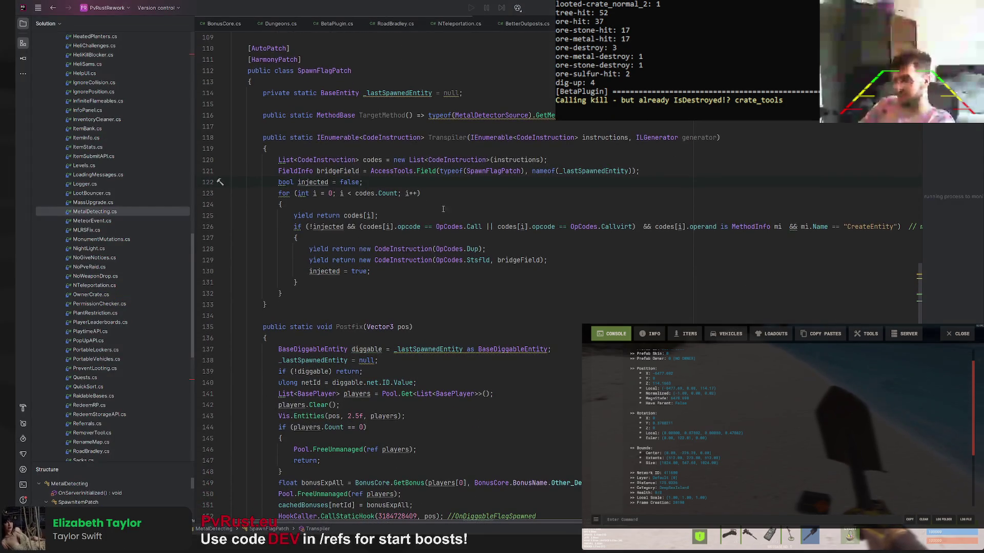
scroll(517, 265, down, 2)
scroll(357, 226, down, 1)
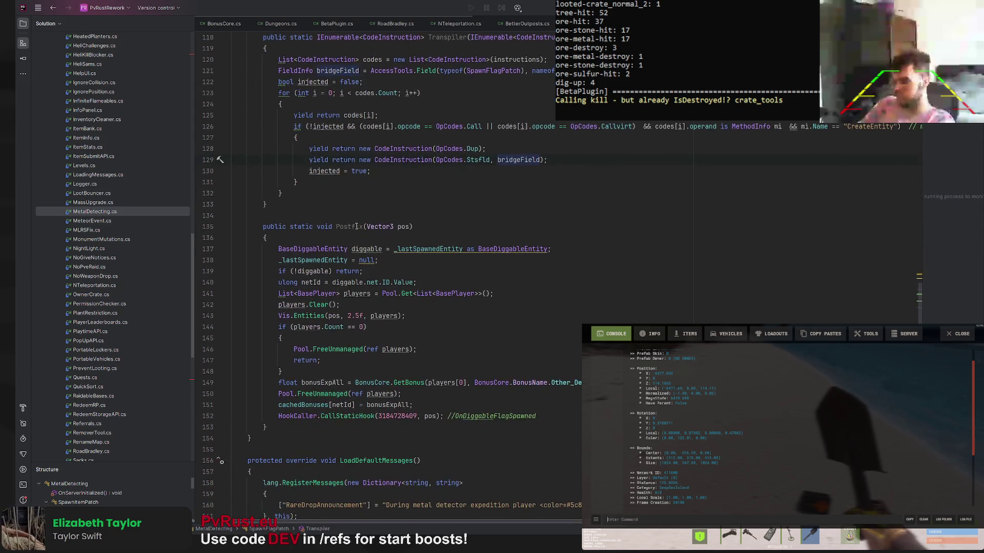
scroll(348, 234, up, 1)
scroll(409, 192, up, 2)
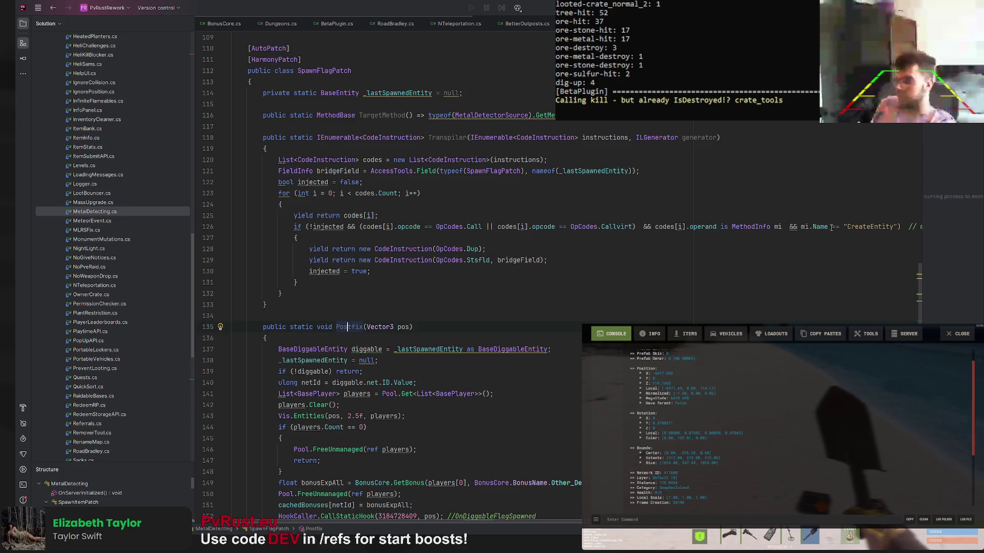
click(510, 260)
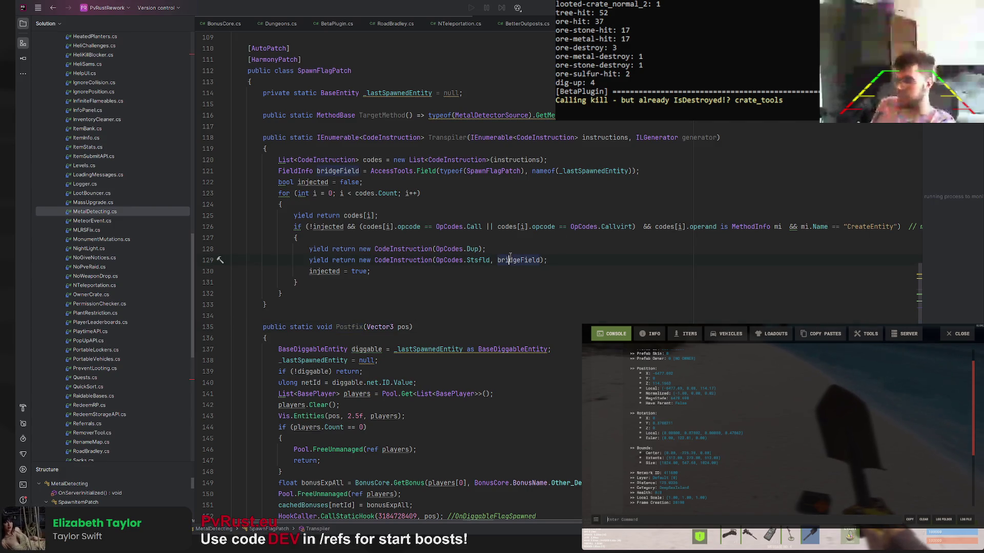
click(600, 170)
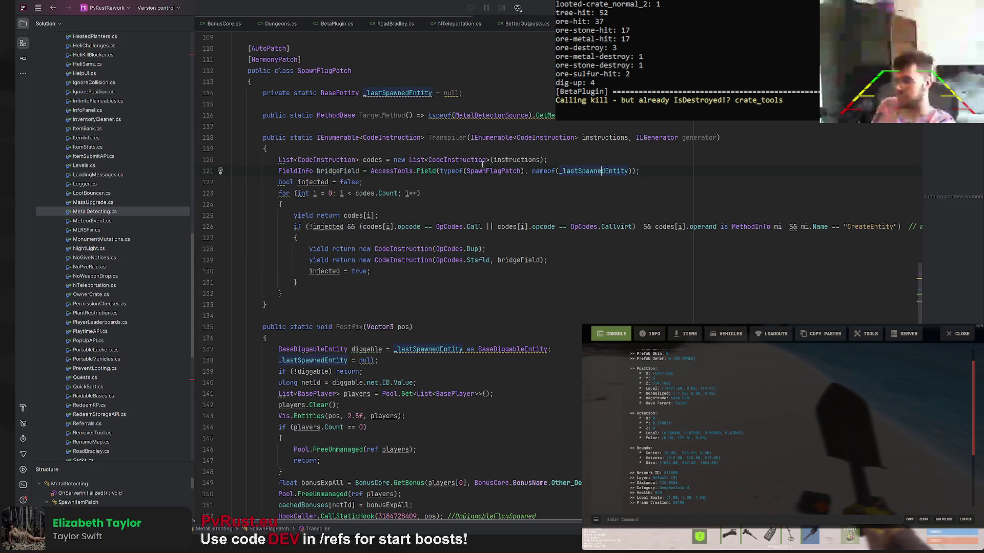
scroll(482, 164, down, 3)
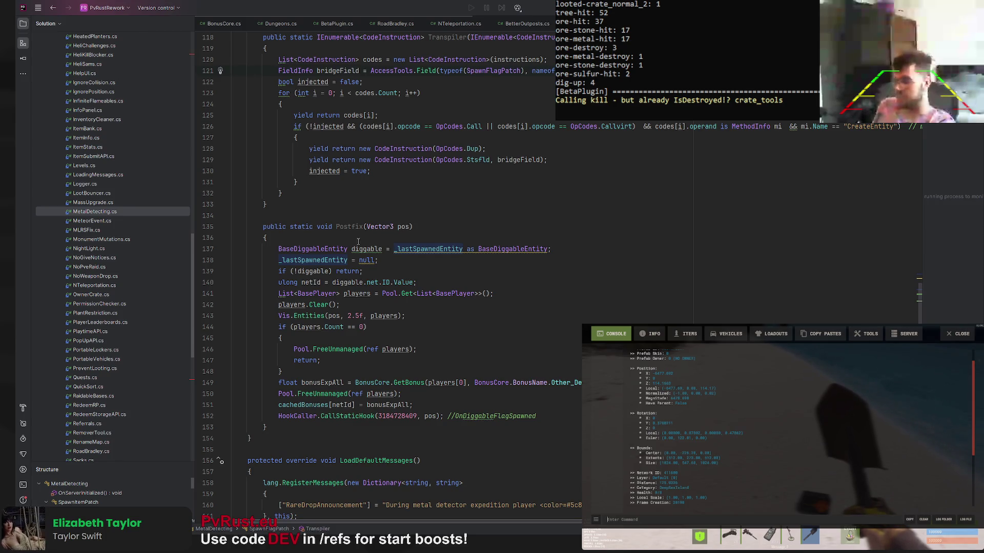
scroll(274, 239, down, 2)
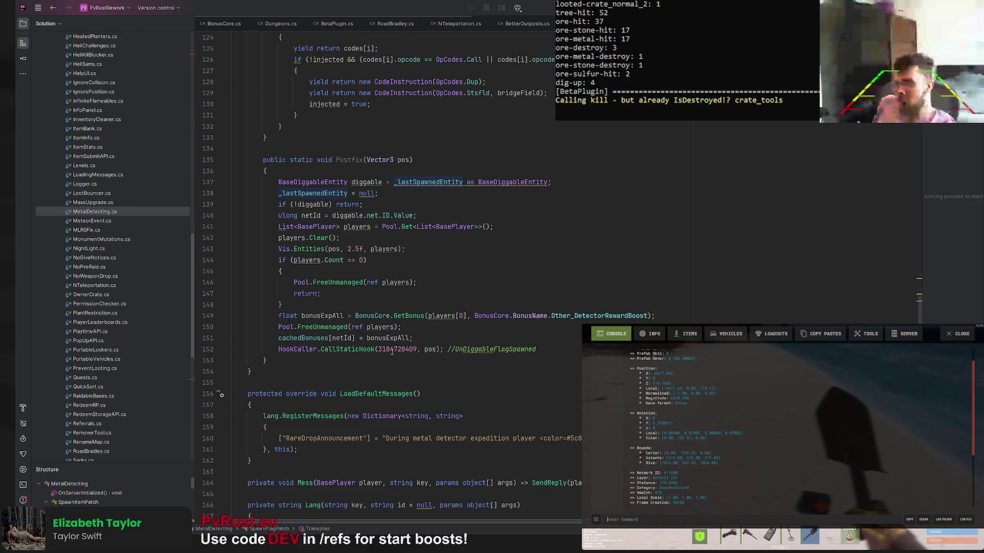
scroll(331, 374, down, 3)
scroll(419, 370, up, 10)
scroll(415, 361, up, 4)
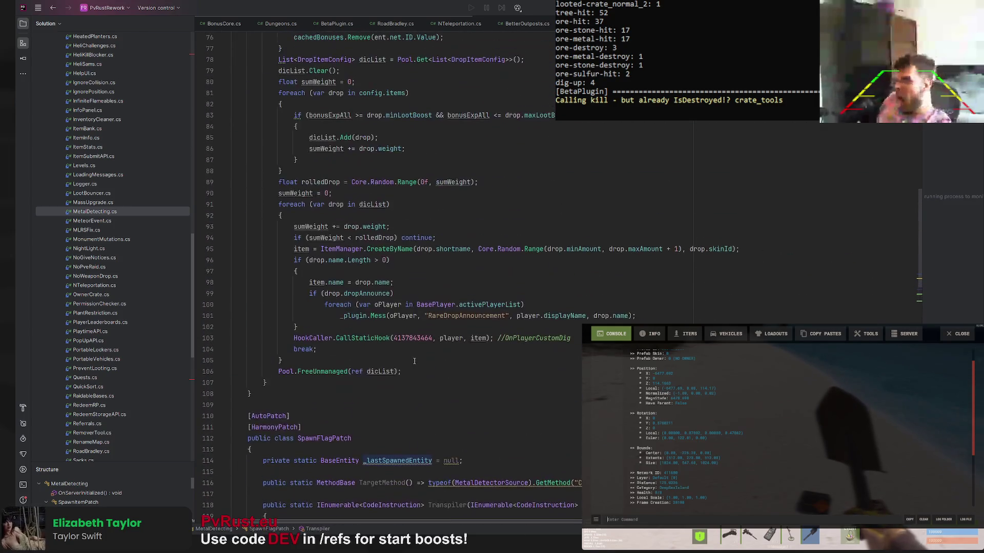
scroll(414, 354, up, 4)
scroll(412, 349, up, 1)
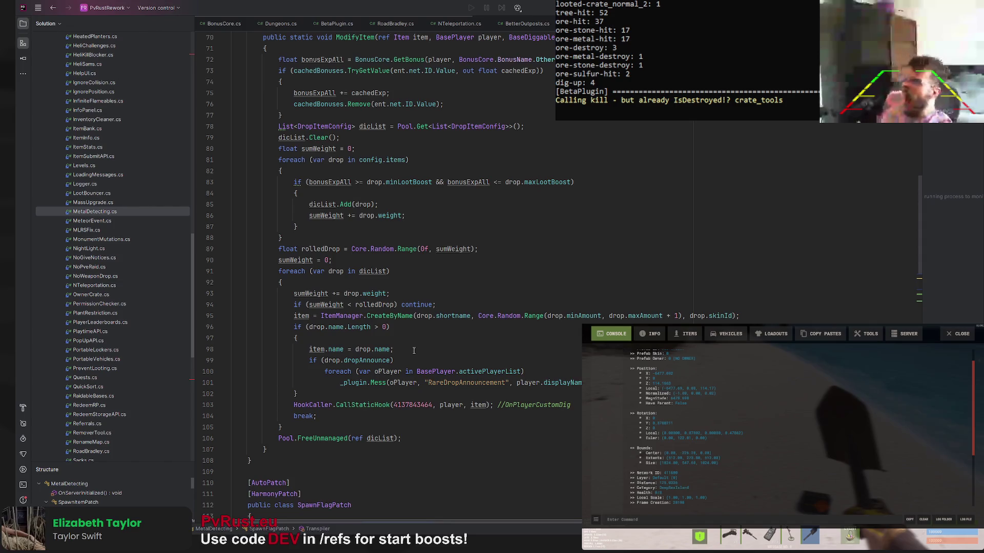
scroll(417, 349, up, 4)
scroll(415, 348, up, 1)
scroll(415, 346, up, 1)
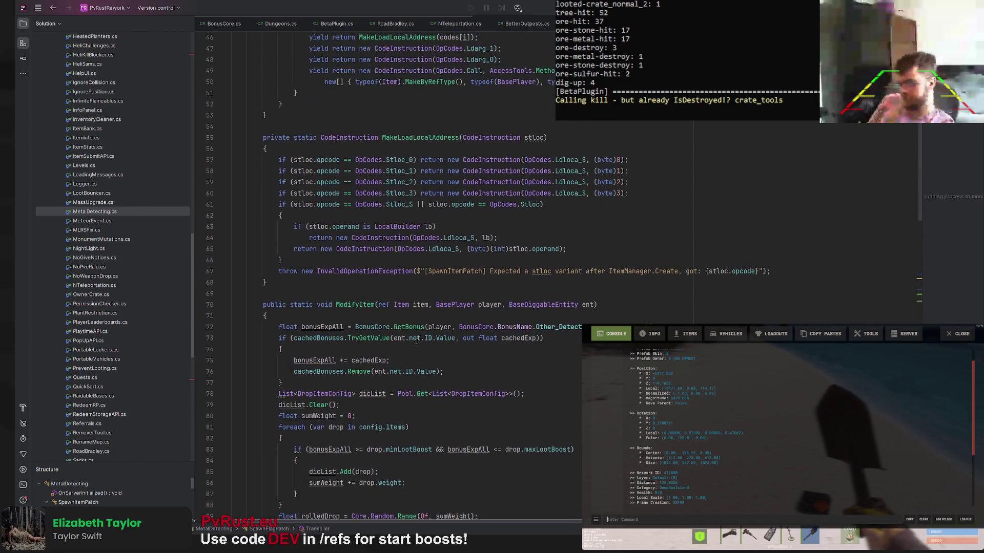
scroll(414, 345, down, 3)
scroll(415, 345, down, 1)
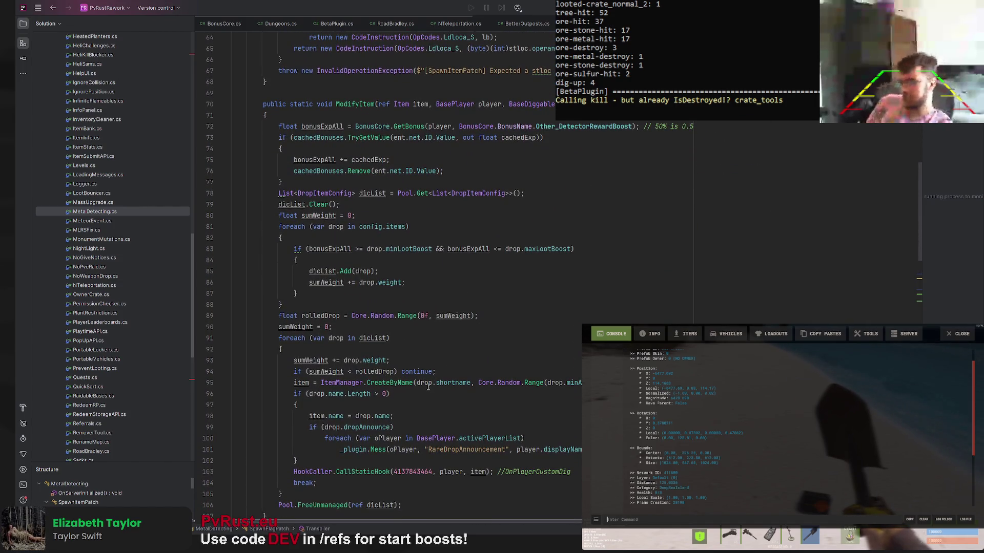
scroll(545, 472, up, 5)
scroll(461, 408, up, 10)
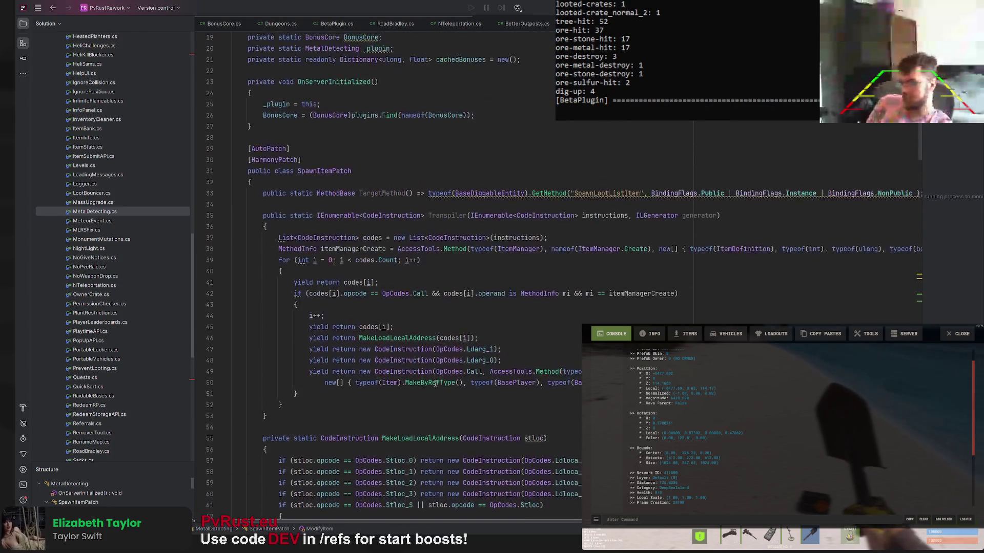
scroll(432, 383, up, 6)
scroll(429, 389, down, 12)
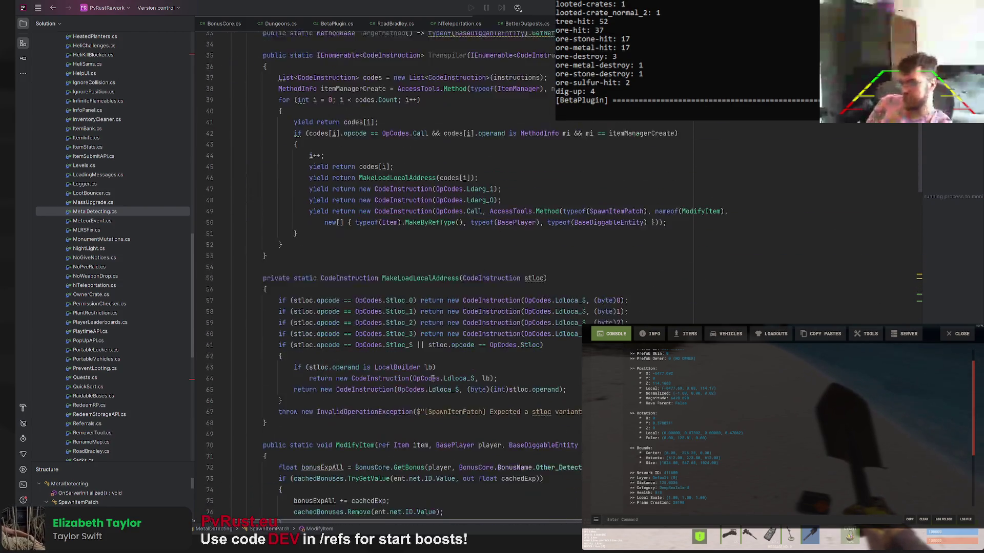
scroll(429, 384, down, 10)
scroll(429, 377, down, 8)
Find OnPlayerCustomDig, look up uses of the items list, then show the Drop Items JSON config
key(ctrl+f)
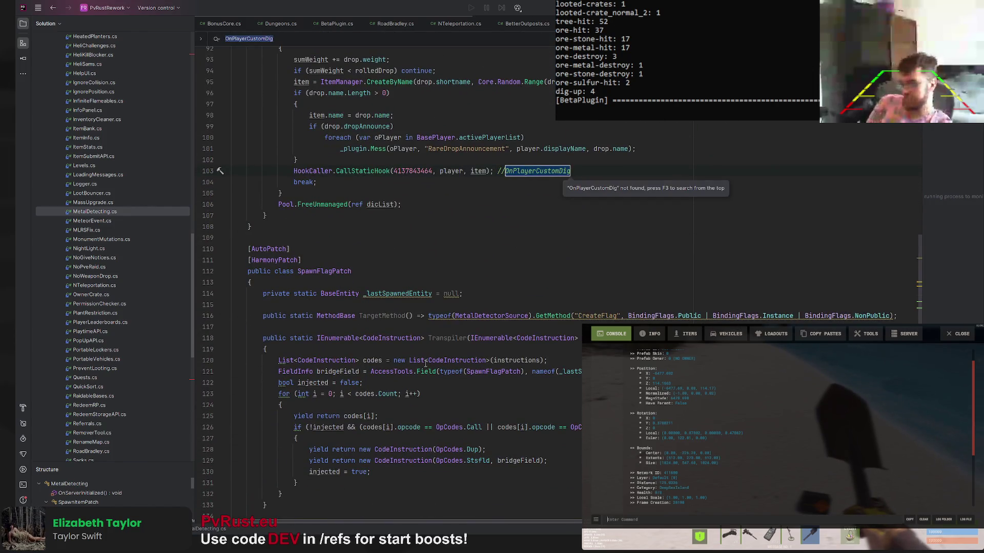
scroll(428, 367, up, 1)
scroll(398, 338, down, 8)
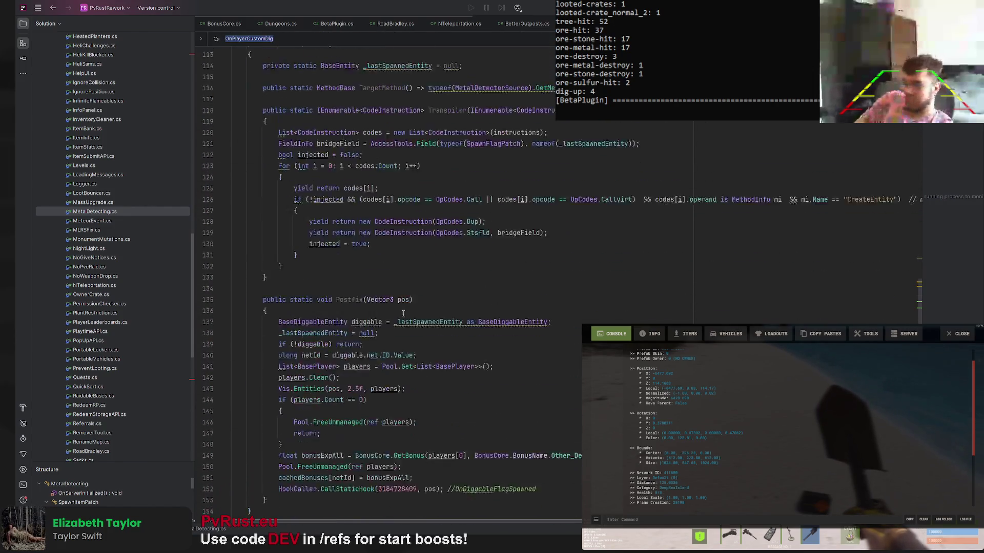
scroll(393, 319, down, 9)
scroll(389, 299, down, 8)
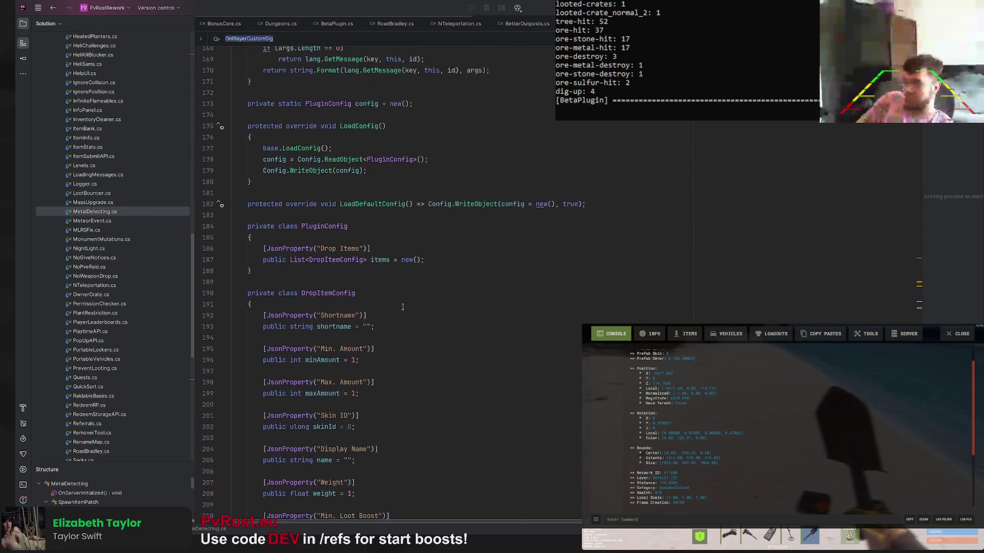
double_click(380, 278)
scroll(377, 280, down, 2)
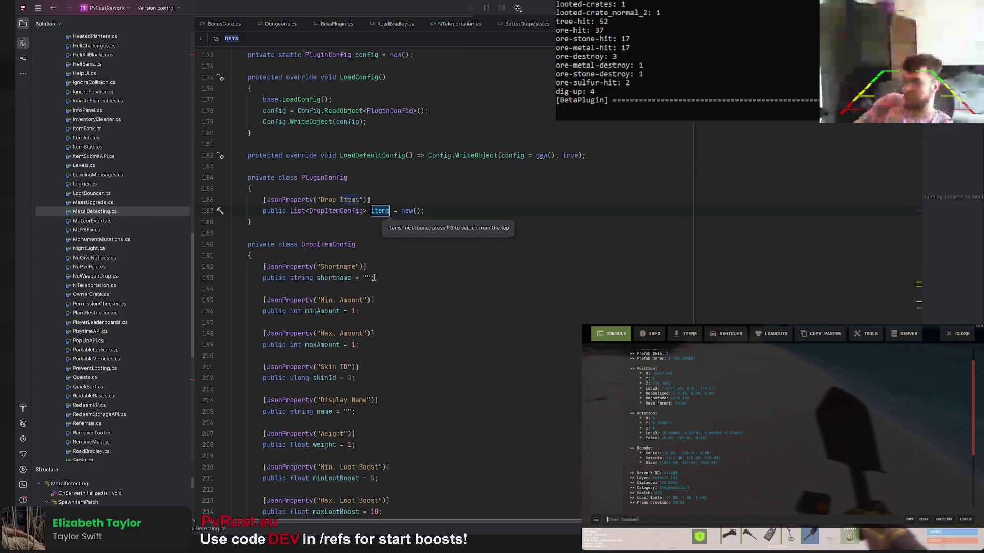
scroll(377, 280, up, 3)
scroll(375, 278, down, 3)
scroll(374, 276, up, 16)
scroll(374, 276, up, 19)
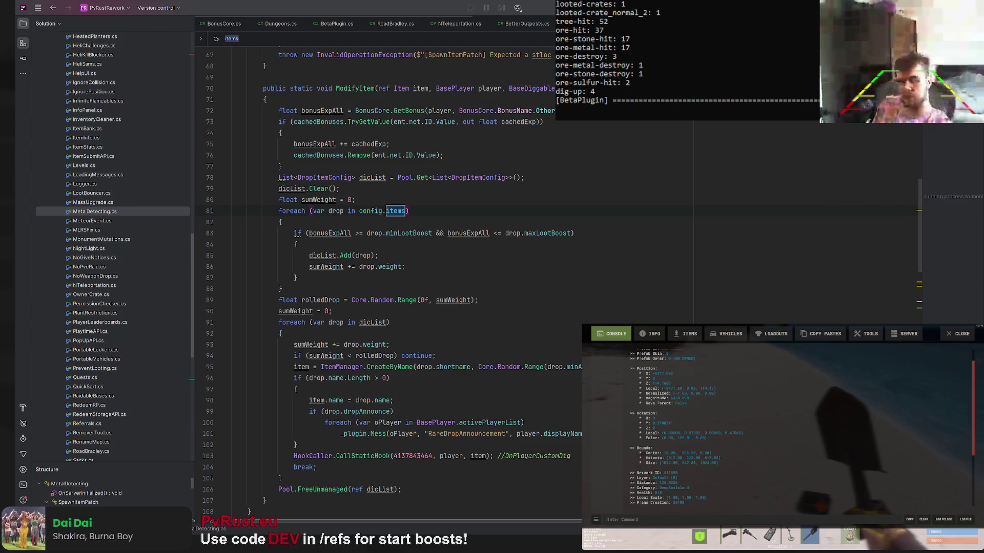
key(alt+Tab)
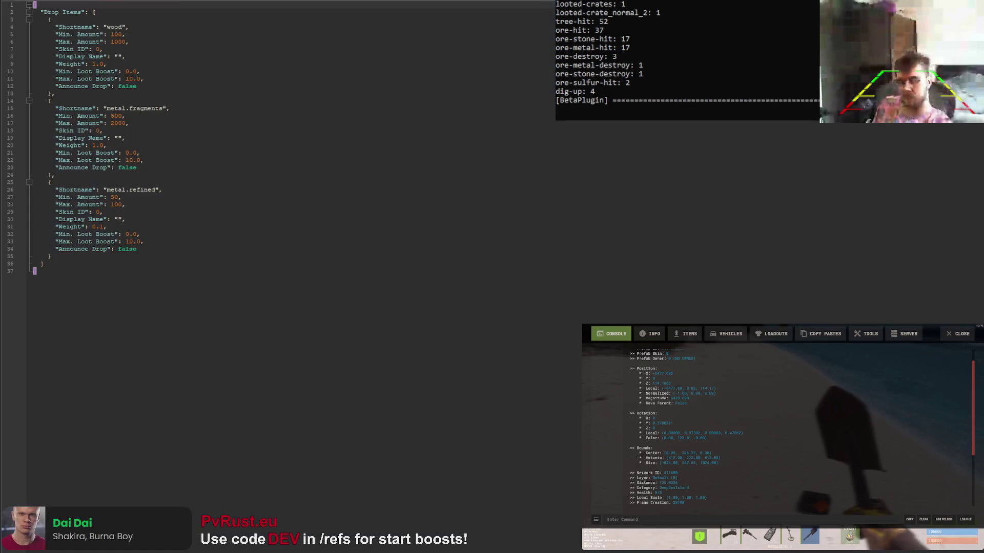
Bring the MetalDetecting code back beside the Drop Items JSON config
key(alt+Tab)
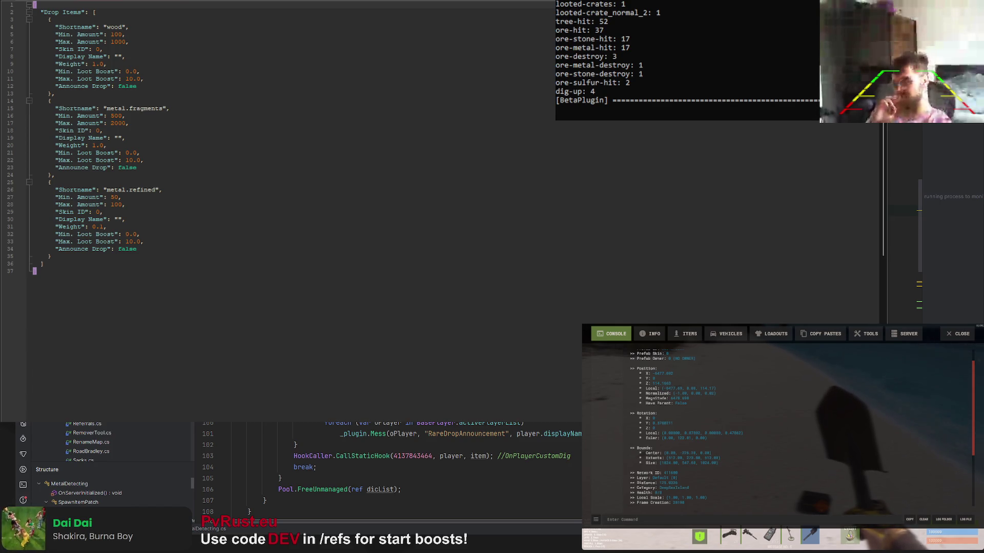
scroll(388, 469, down, 4)
scroll(387, 469, down, 4)
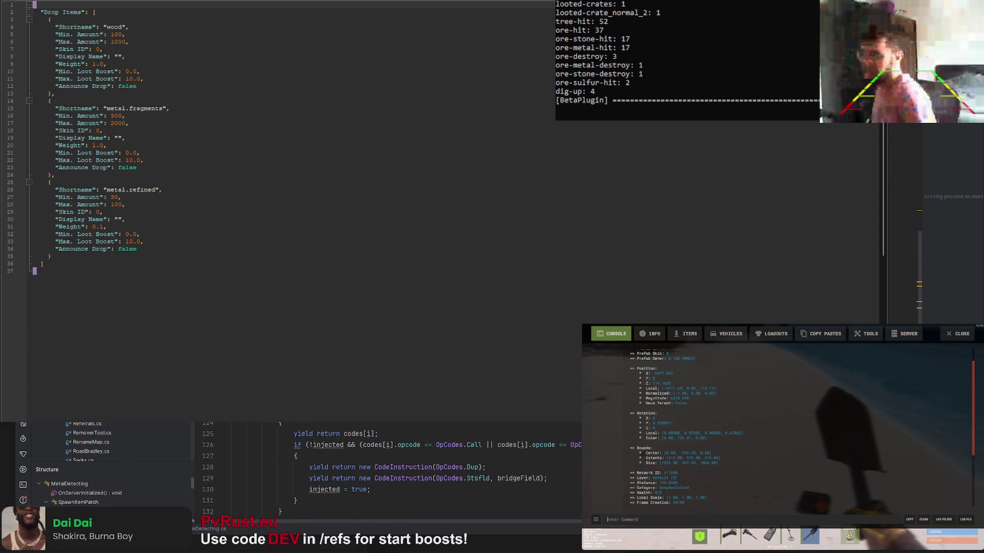
scroll(387, 469, down, 1)
scroll(387, 468, down, 2)
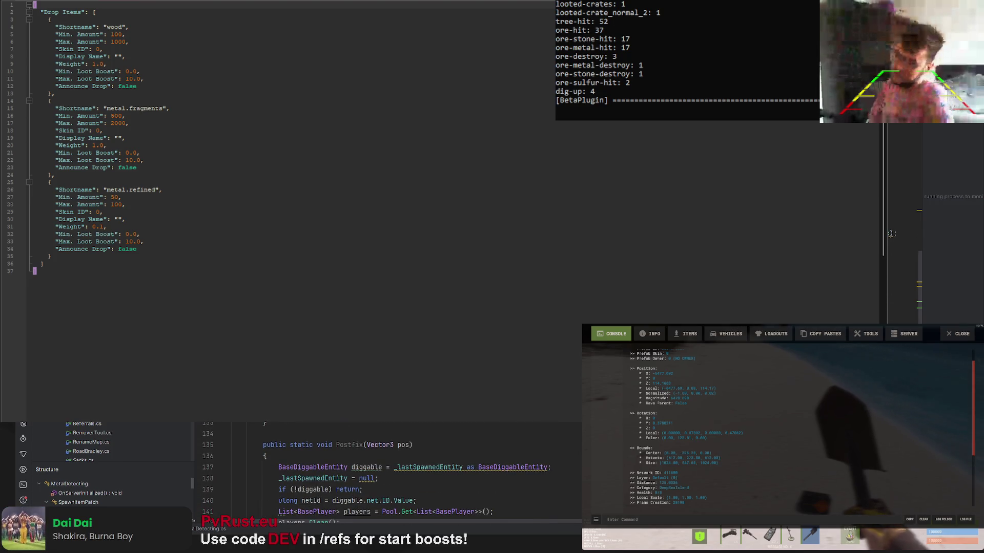
scroll(388, 473, down, 2)
scroll(387, 472, down, 3)
scroll(388, 473, down, 2)
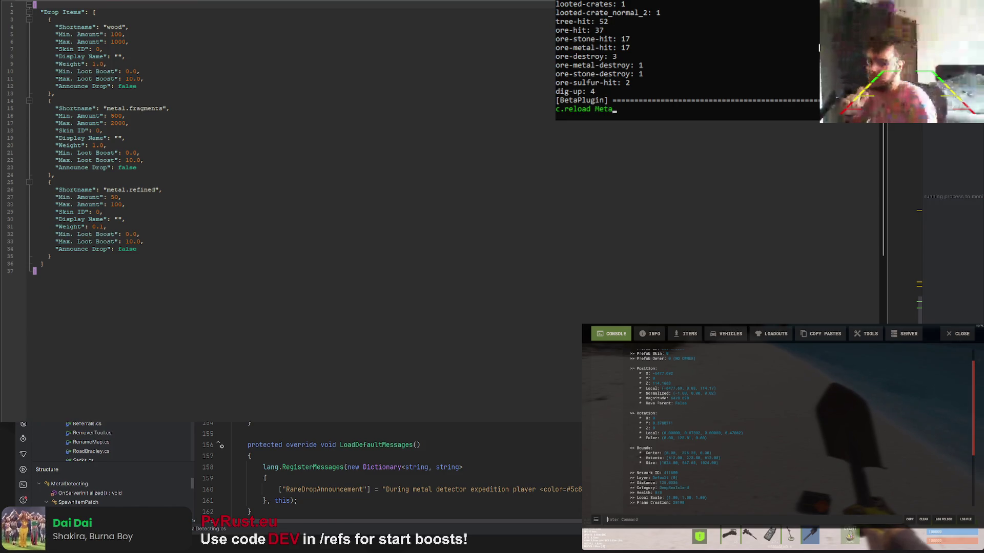
text(lDetectin)
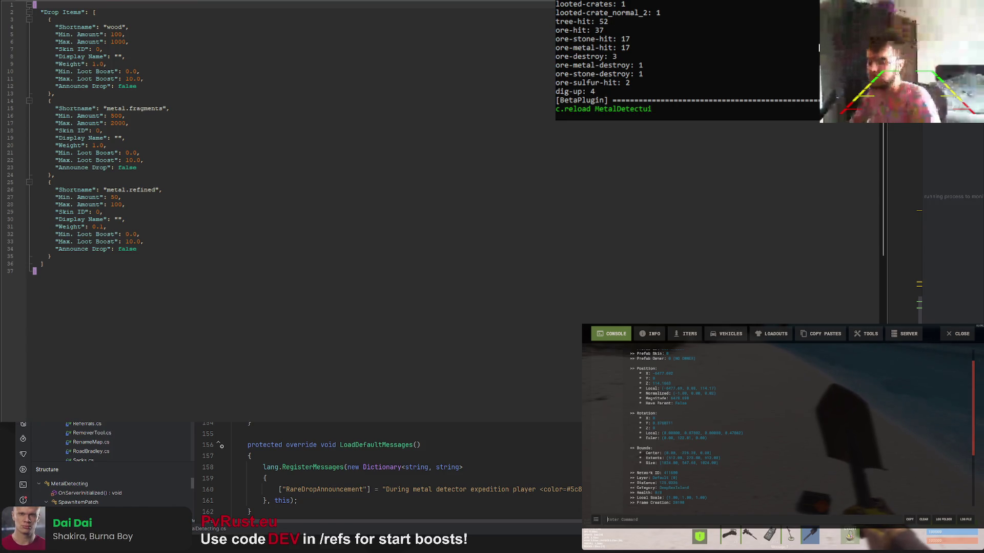
text(ng)
Run 'c.reload MetalDetecting' in the server console to reload the plugin
key(Return)
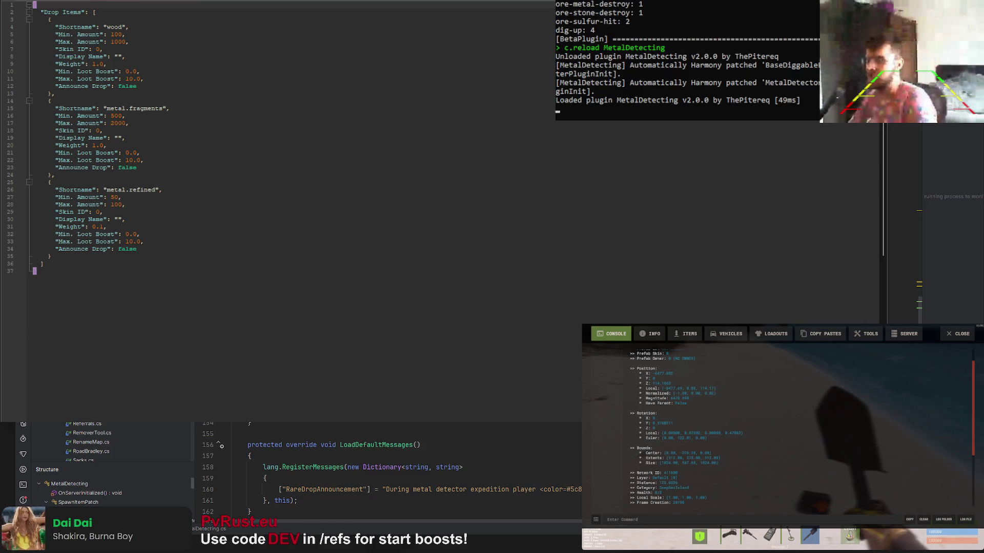
scroll(384, 469, up, 2)
scroll(384, 469, up, 2)
scroll(384, 469, up, 2)
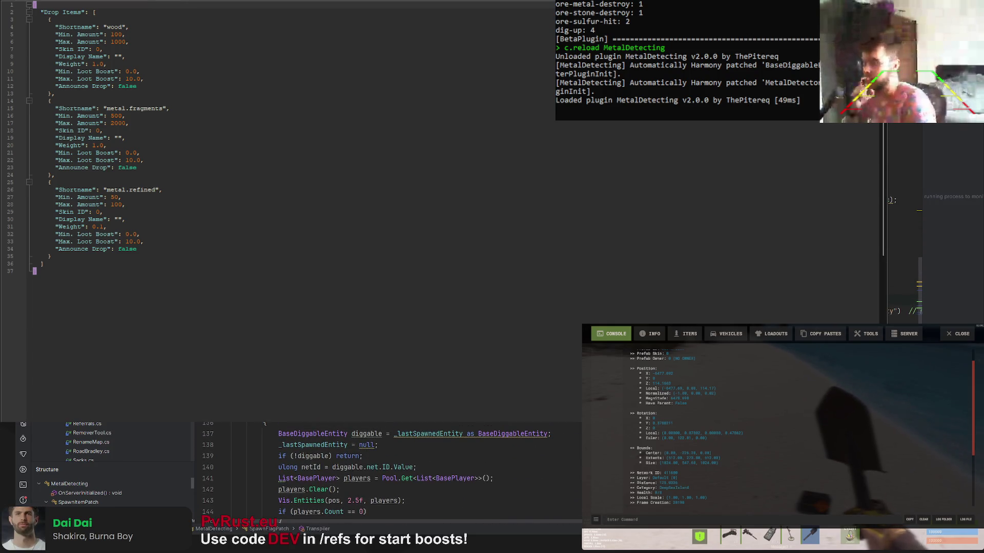
scroll(384, 470, down, 1)
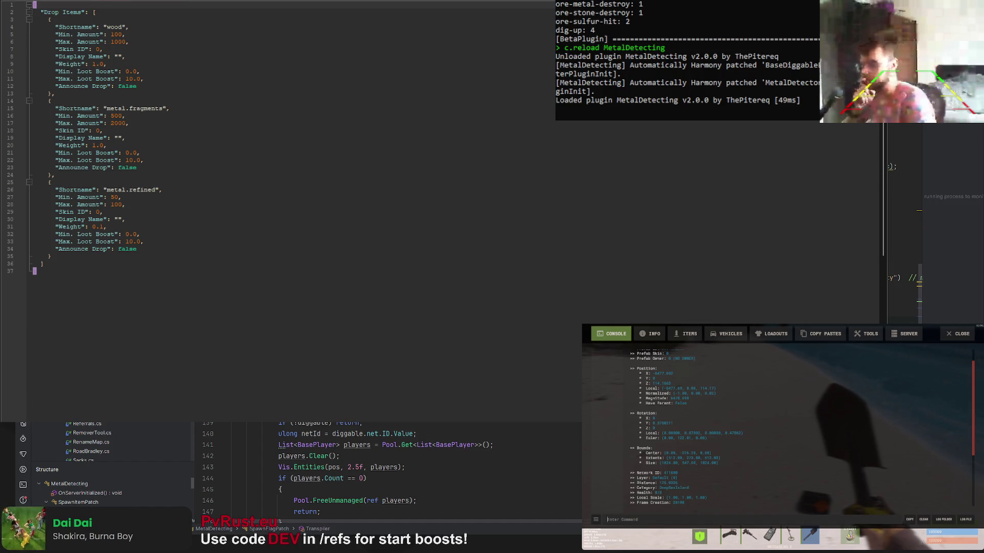
scroll(384, 469, down, 1)
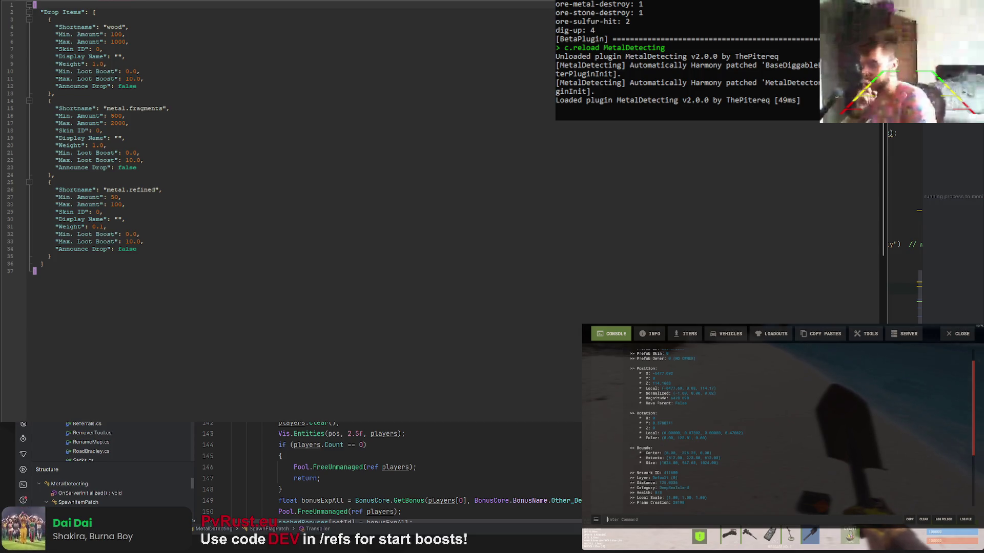
scroll(384, 470, up, 1)
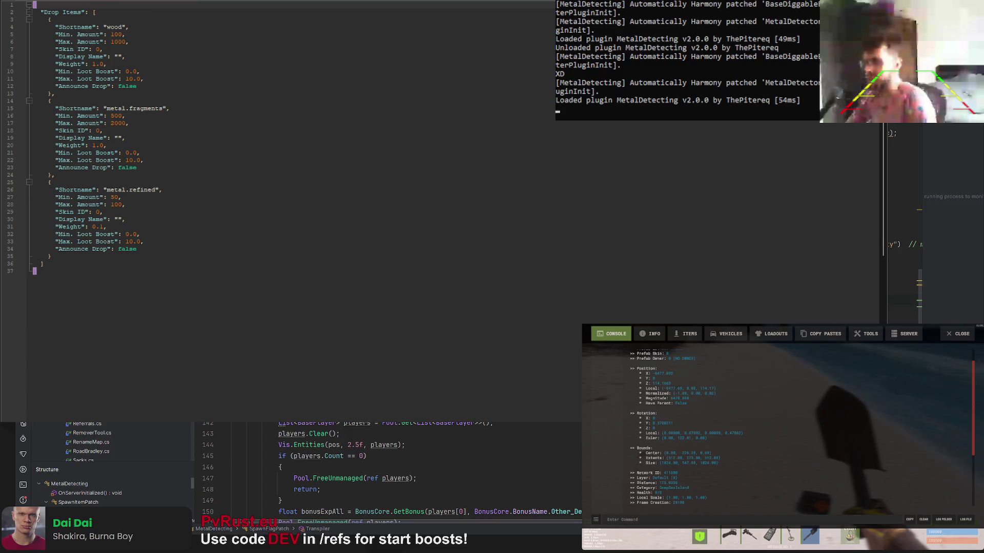
scroll(384, 469, down, 4)
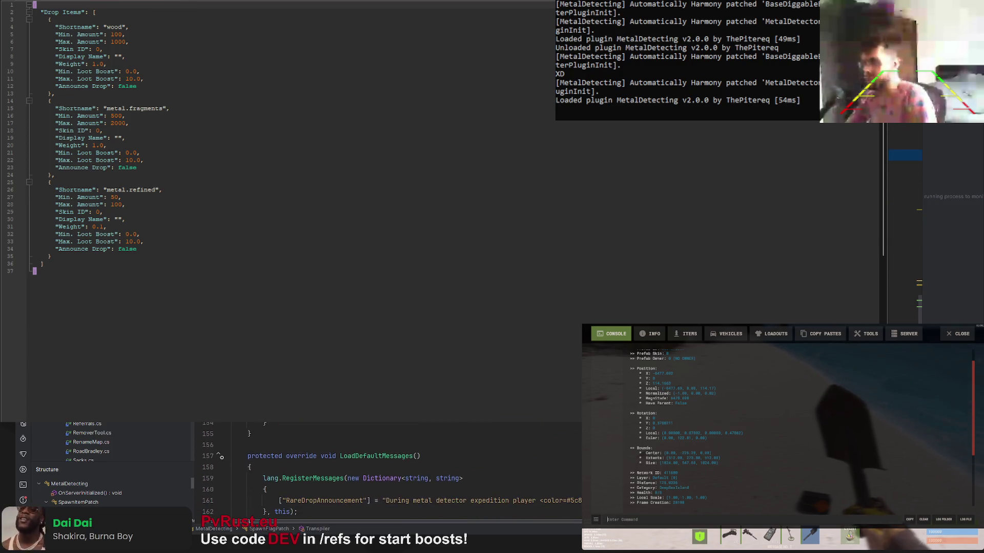
scroll(385, 469, up, 3)
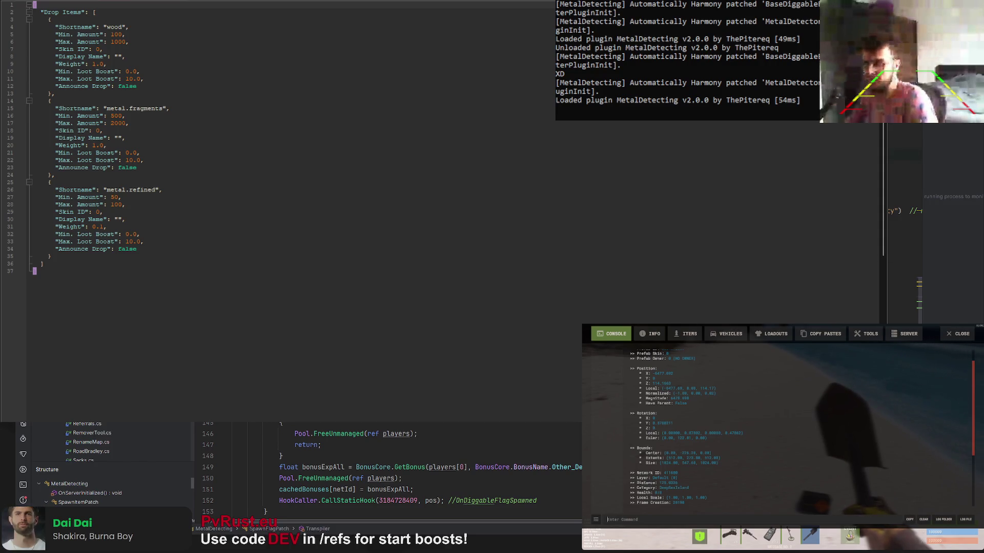
scroll(384, 469, up, 2)
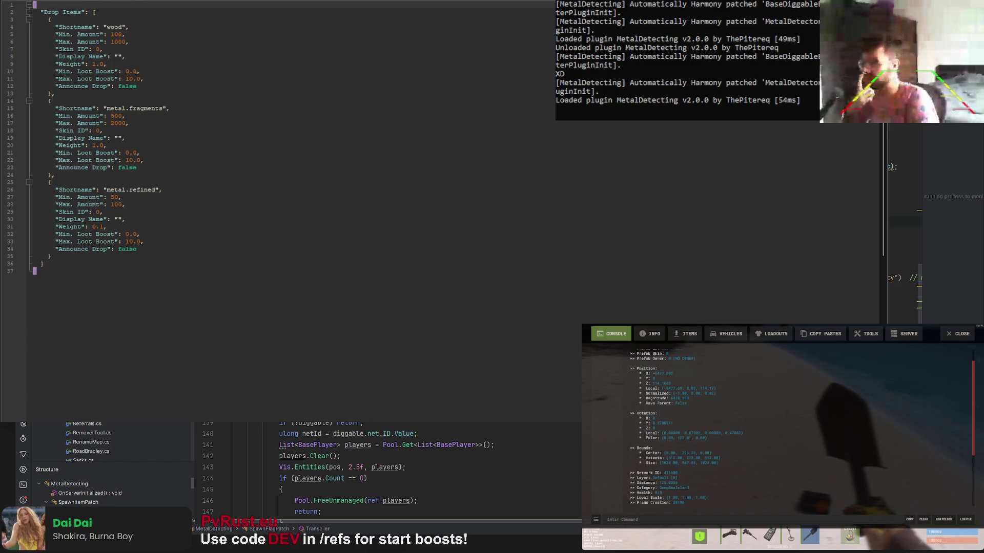
scroll(392, 472, up, 8)
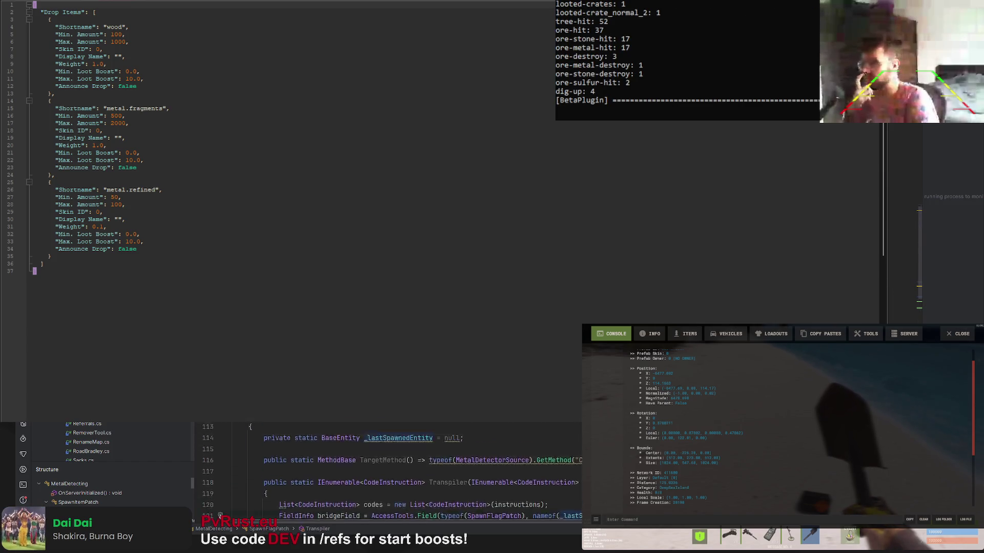
scroll(392, 473, up, 8)
scroll(392, 473, up, 8)
scroll(392, 473, up, 8)
scroll(392, 473, down, 7)
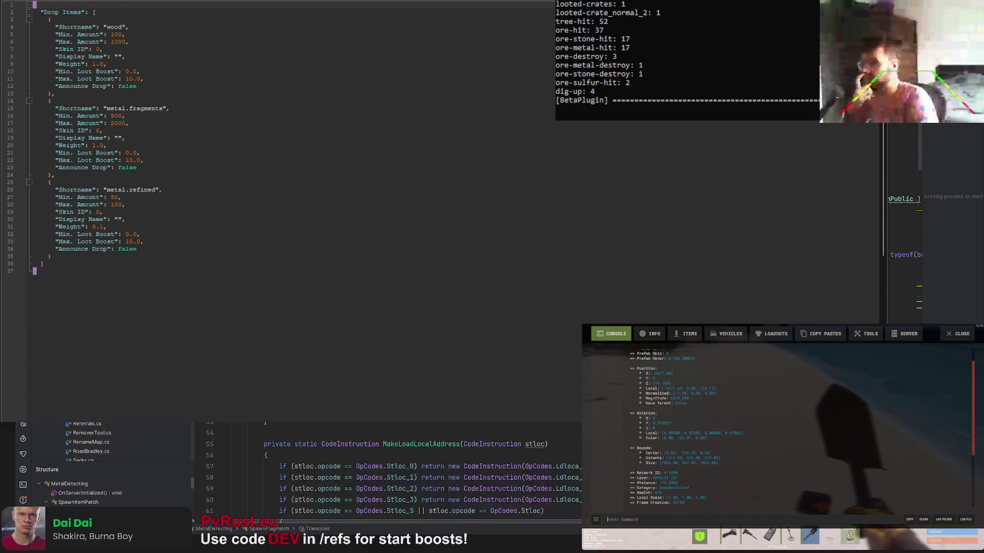
scroll(392, 473, down, 7)
scroll(392, 473, down, 7)
scroll(392, 473, down, 7)
scroll(392, 473, down, 4)
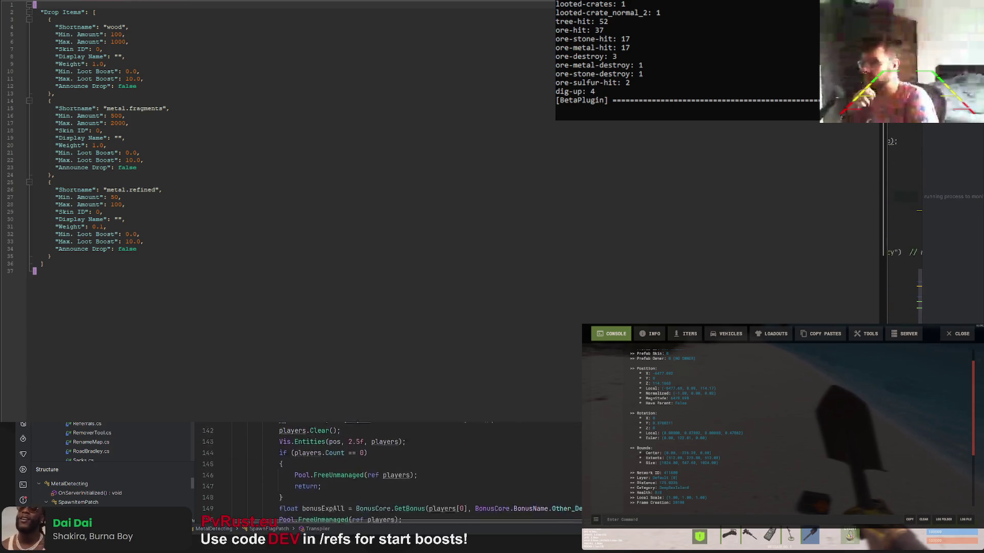
scroll(392, 473, down, 4)
scroll(393, 473, down, 4)
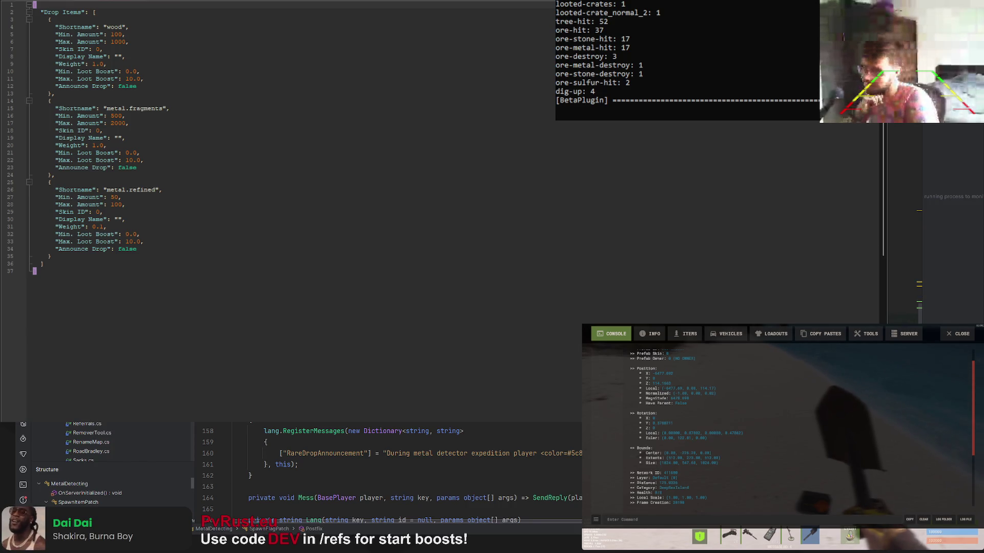
scroll(220, 498, down, 2)
scroll(220, 499, down, 2)
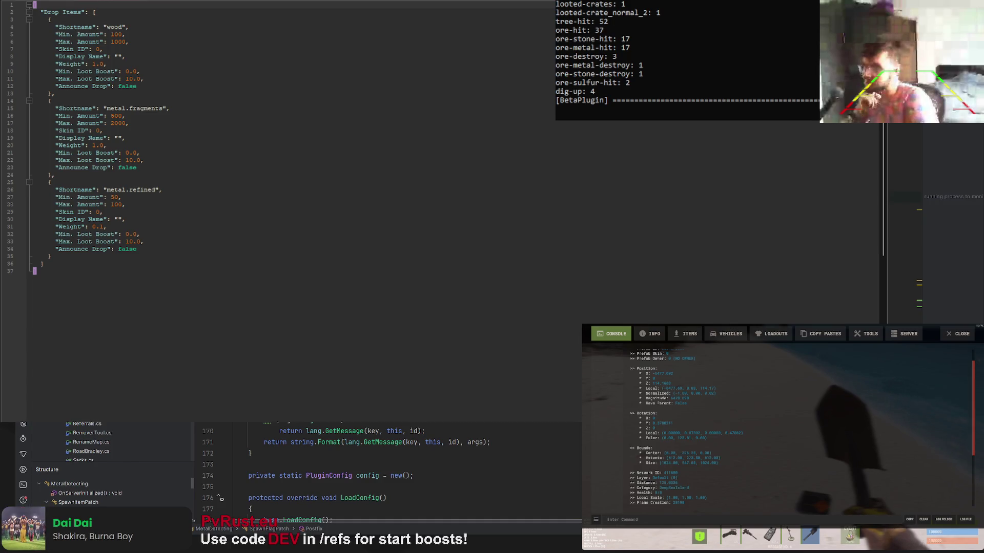
scroll(220, 498, up, 5)
scroll(220, 498, up, 5)
scroll(220, 498, up, 5)
scroll(384, 477, up, 3)
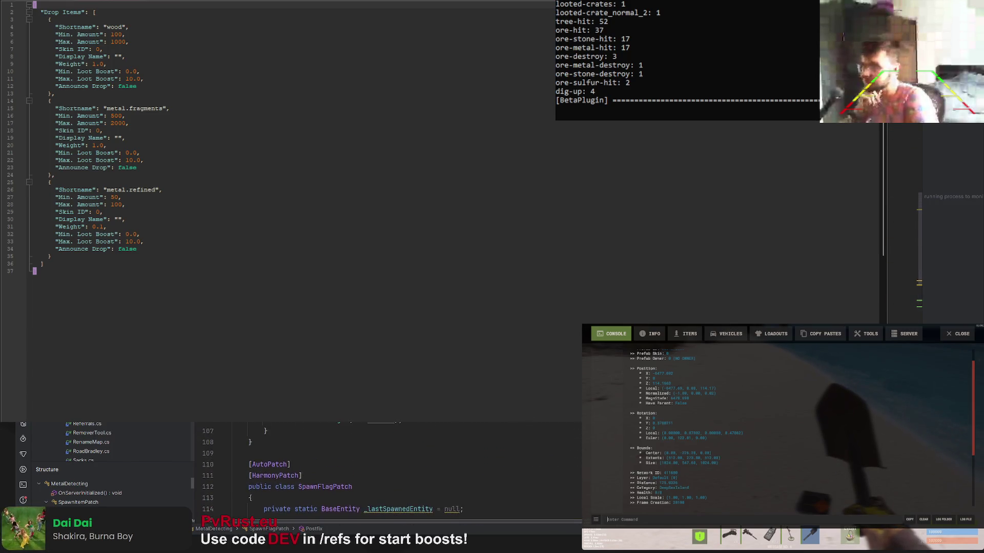
scroll(384, 477, up, 2)
scroll(384, 477, up, 2)
scroll(384, 477, up, 1)
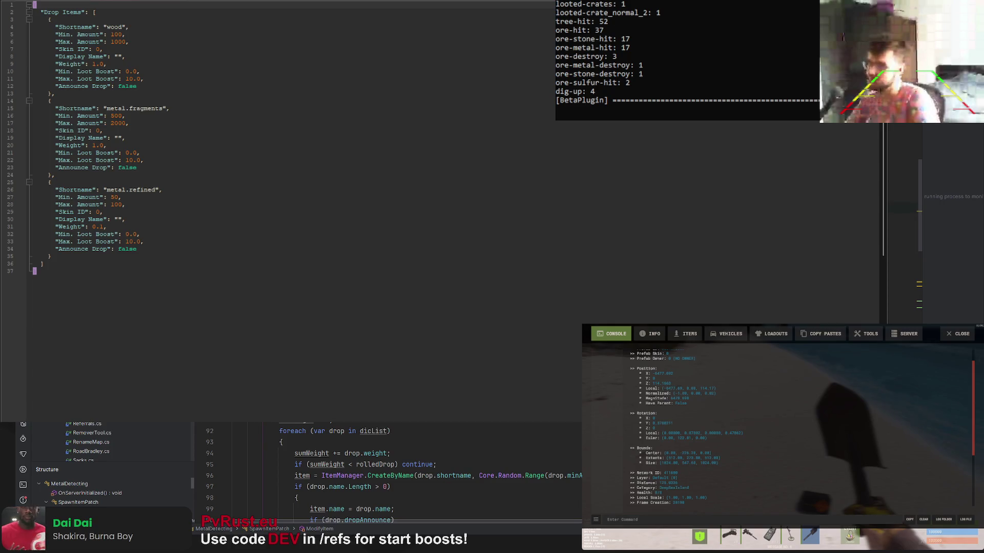
scroll(385, 477, up, 7)
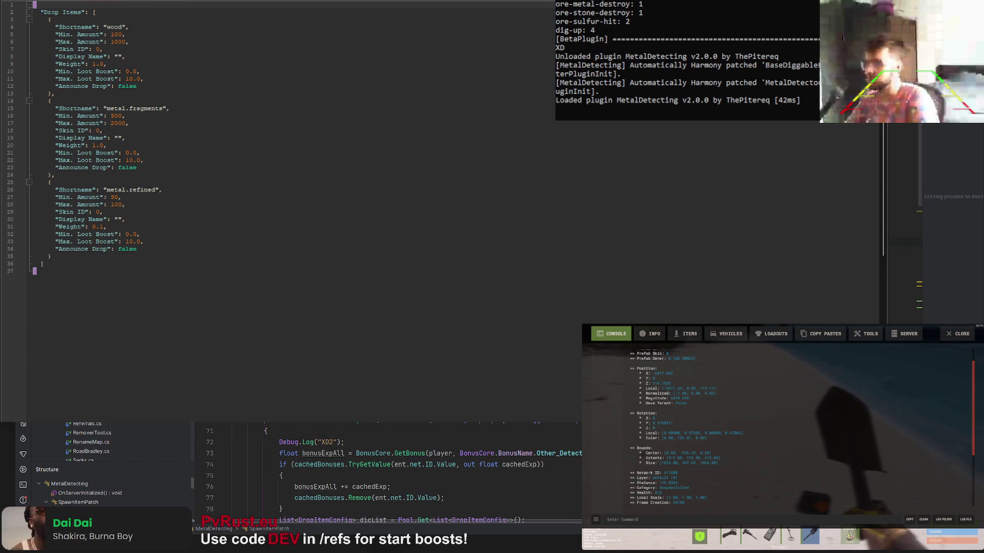
scroll(389, 473, down, 1)
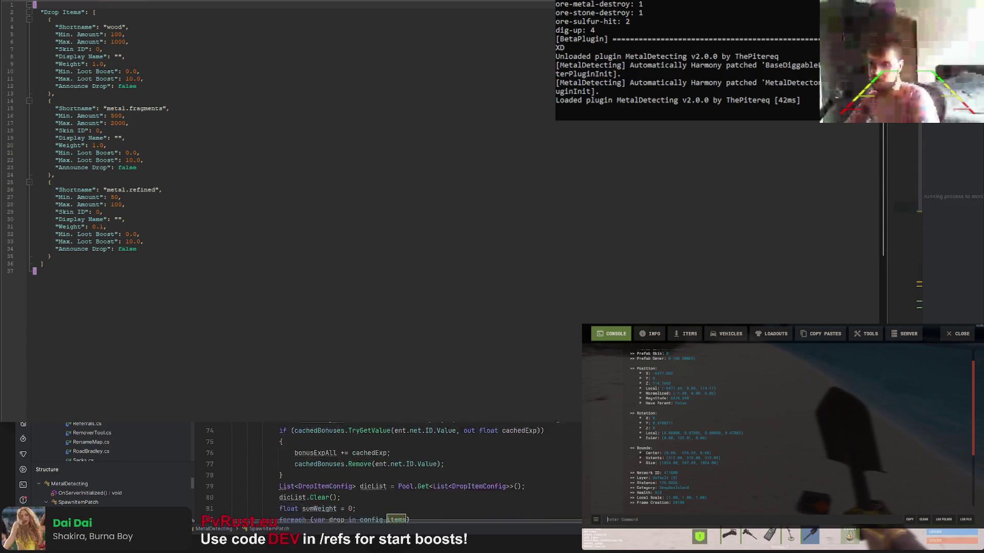
scroll(389, 473, down, 5)
scroll(388, 473, down, 5)
scroll(388, 473, down, 5)
scroll(388, 473, down, 5)
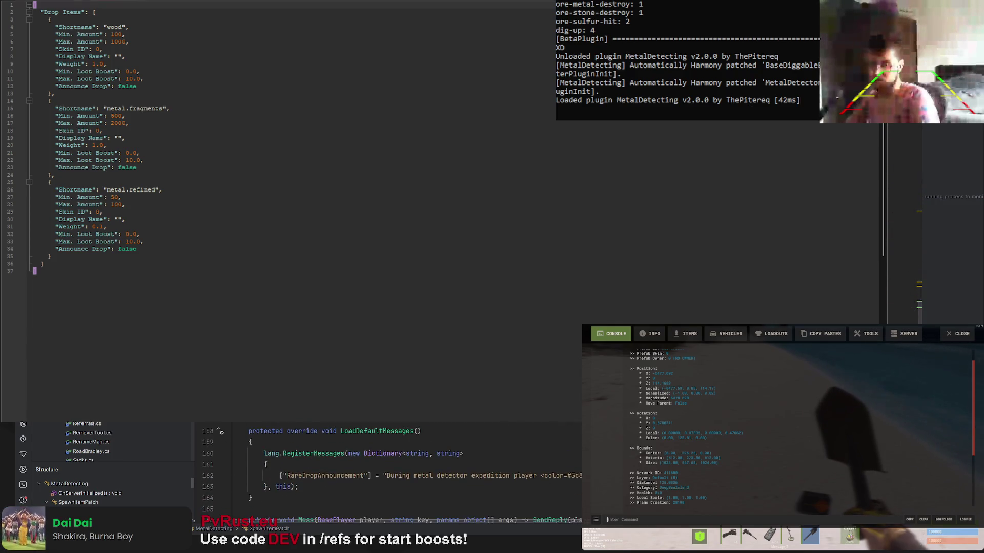
scroll(388, 473, down, 5)
scroll(388, 472, down, 5)
scroll(388, 472, down, 5)
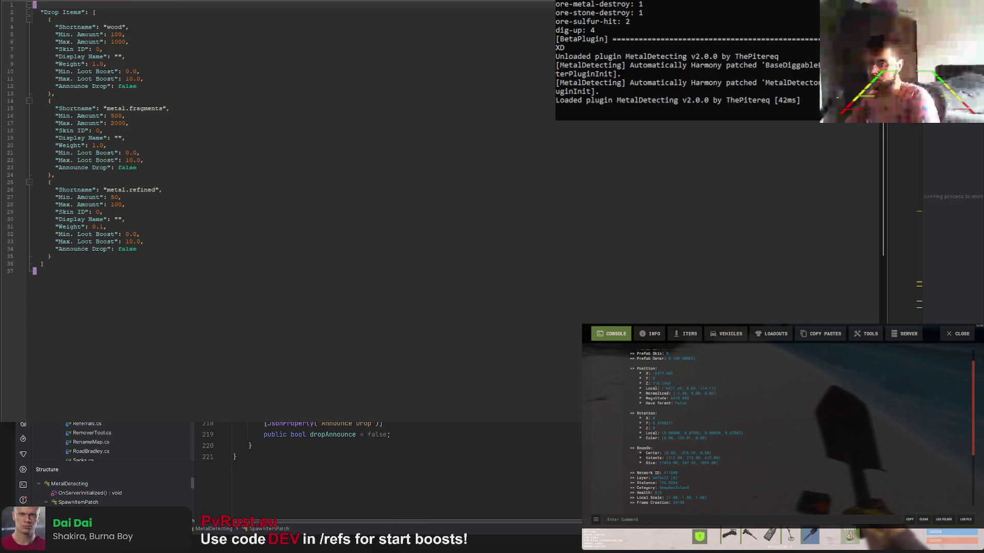
Save so MetalDetecting reloads, close the admin menu and hold the metal detector
key(ctrl+s)
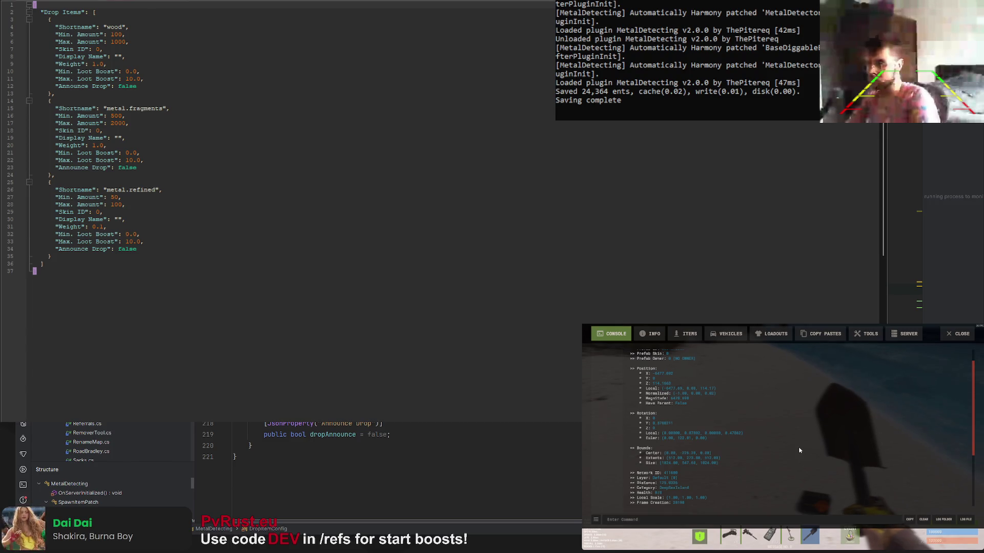
key(Escape)
key(5)
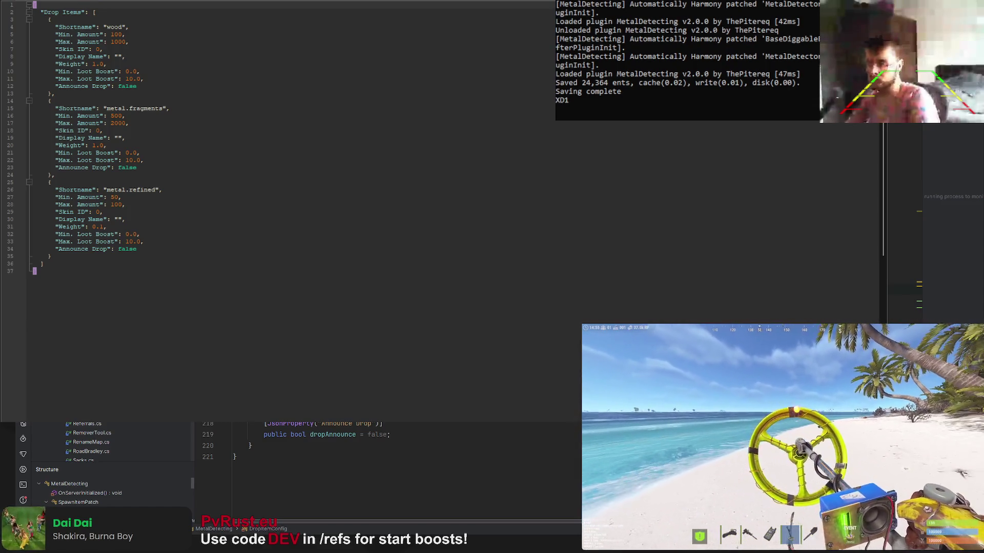
Dig with the shovel, then delete the Debug.Log("XD1") line from the plugin code
key(6)
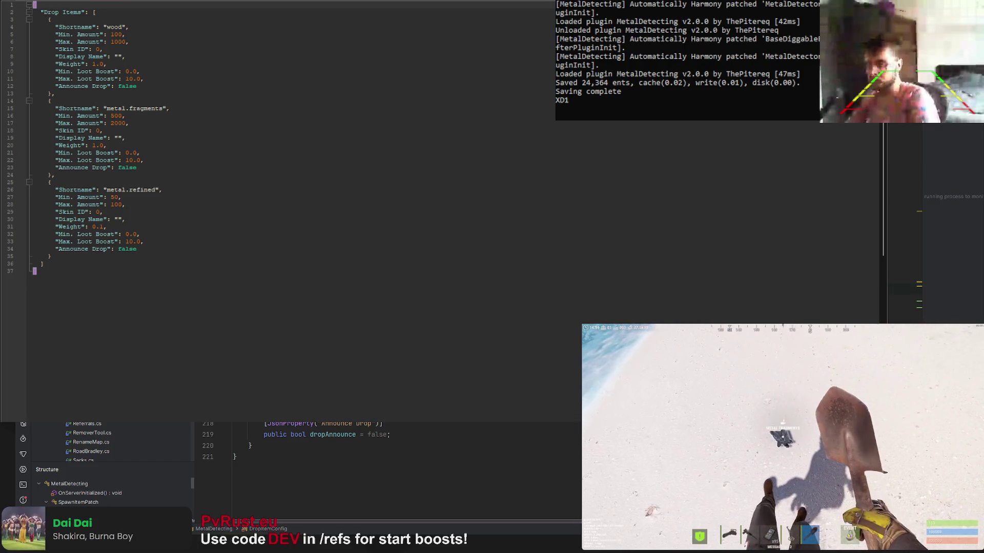
key(Return)
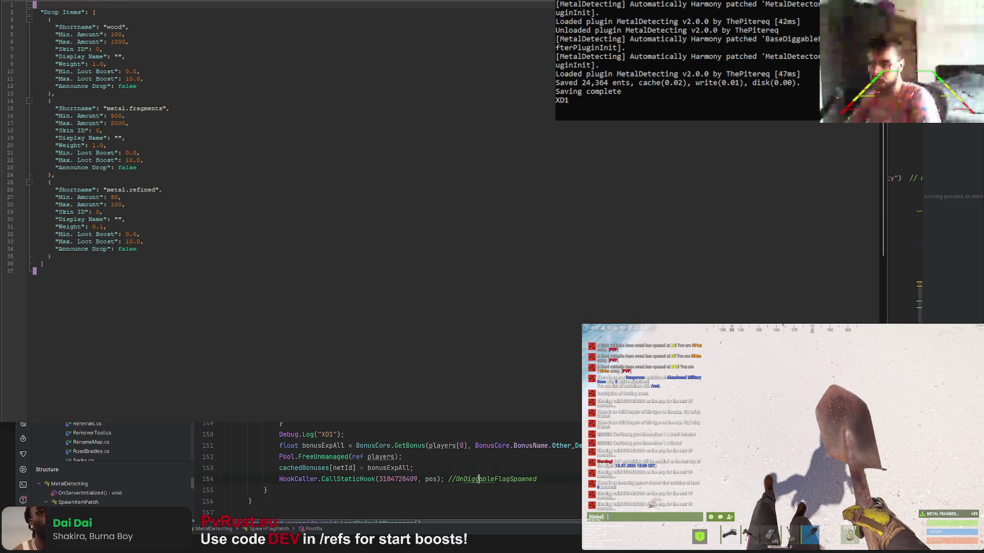
key(ctrl+shift+Left)
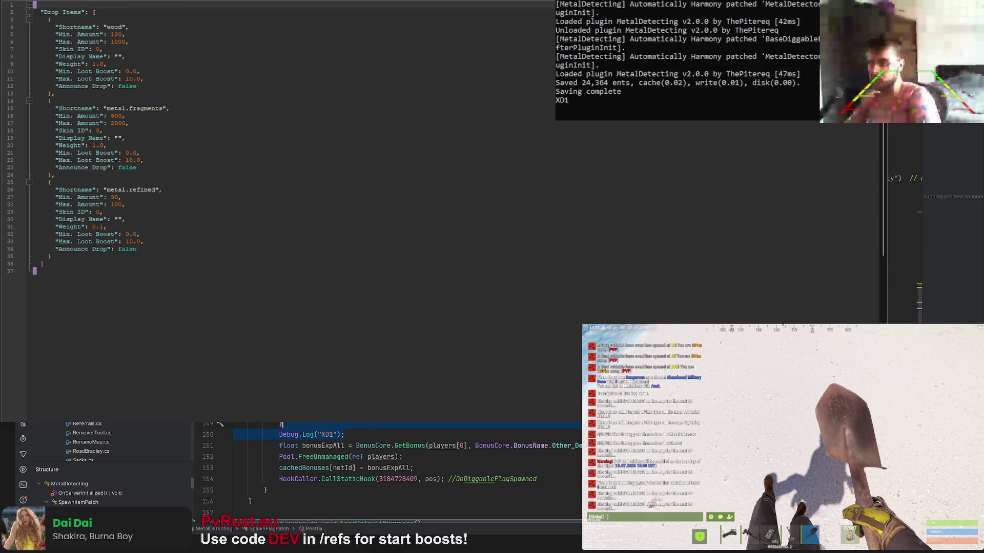
key(Delete)
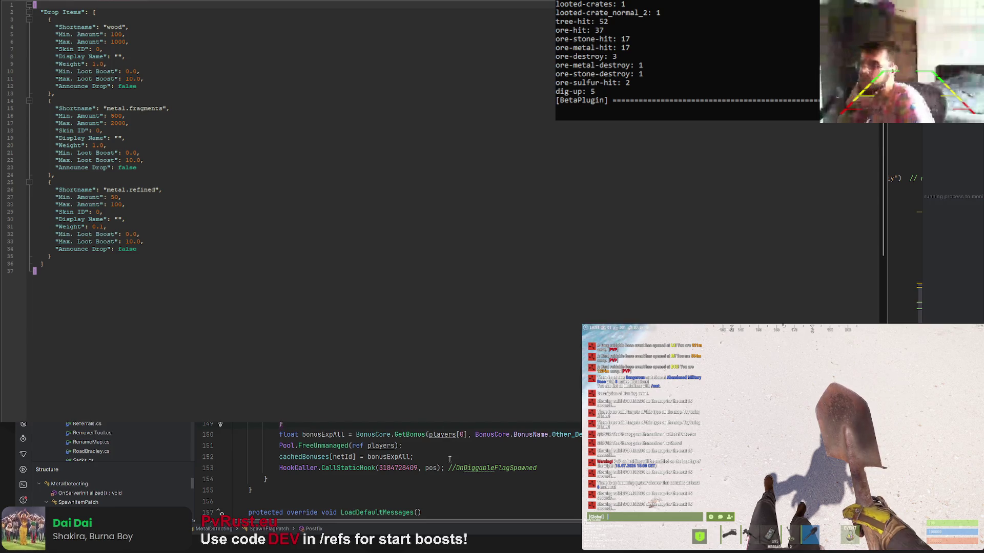
scroll(437, 444, up, 2)
scroll(437, 444, down, 2)
scroll(437, 445, up, 3)
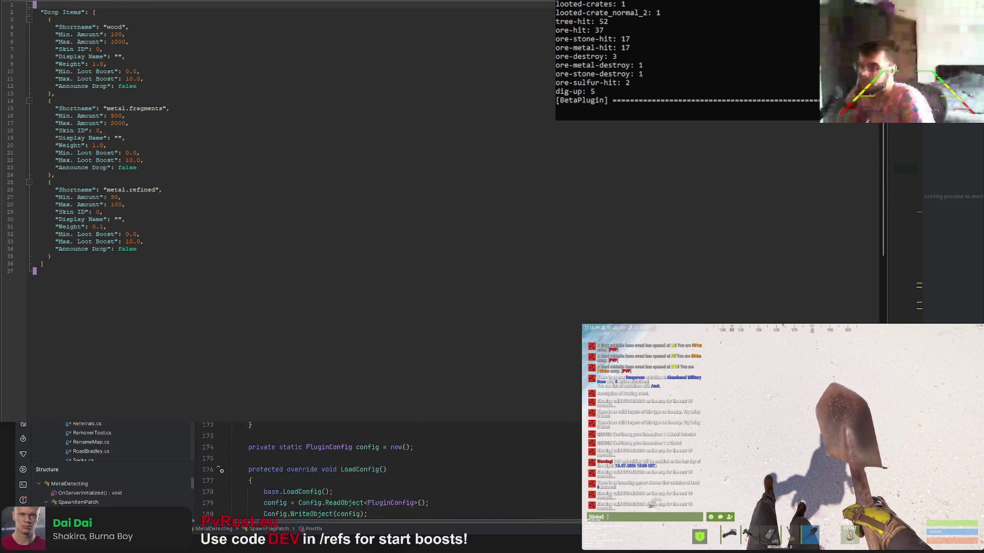
scroll(437, 445, up, 2)
scroll(437, 444, up, 2)
scroll(437, 445, up, 3)
scroll(437, 444, up, 5)
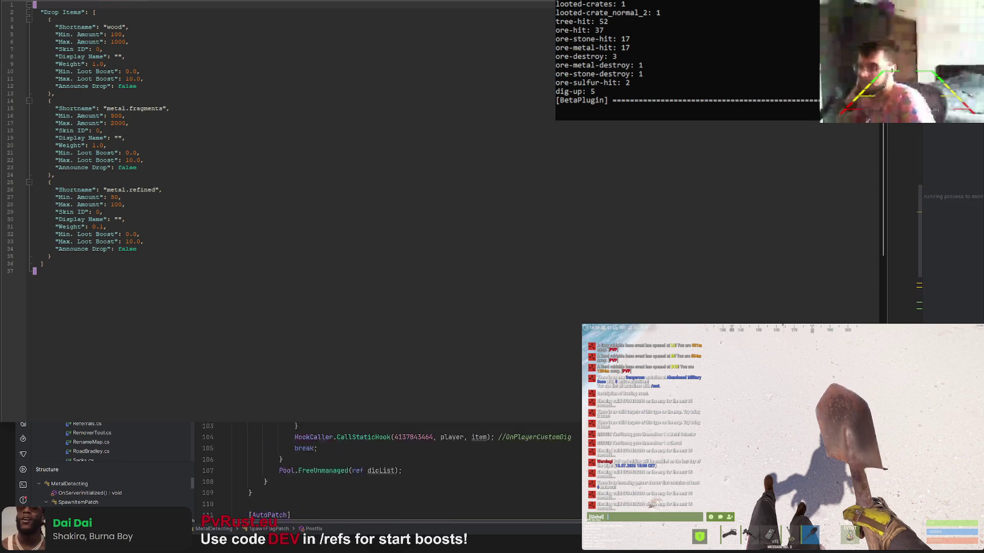
scroll(437, 444, up, 5)
scroll(437, 444, up, 3)
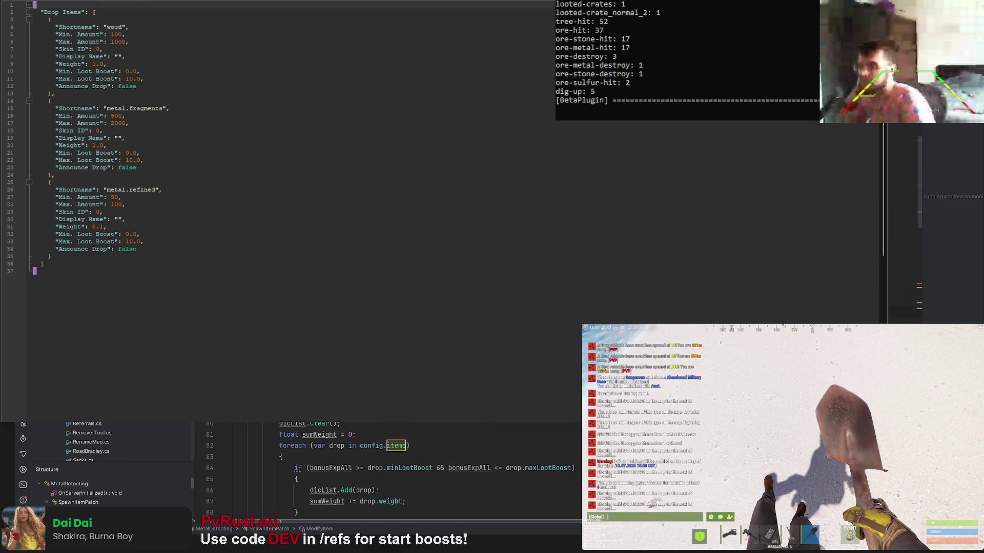
scroll(385, 473, up, 2)
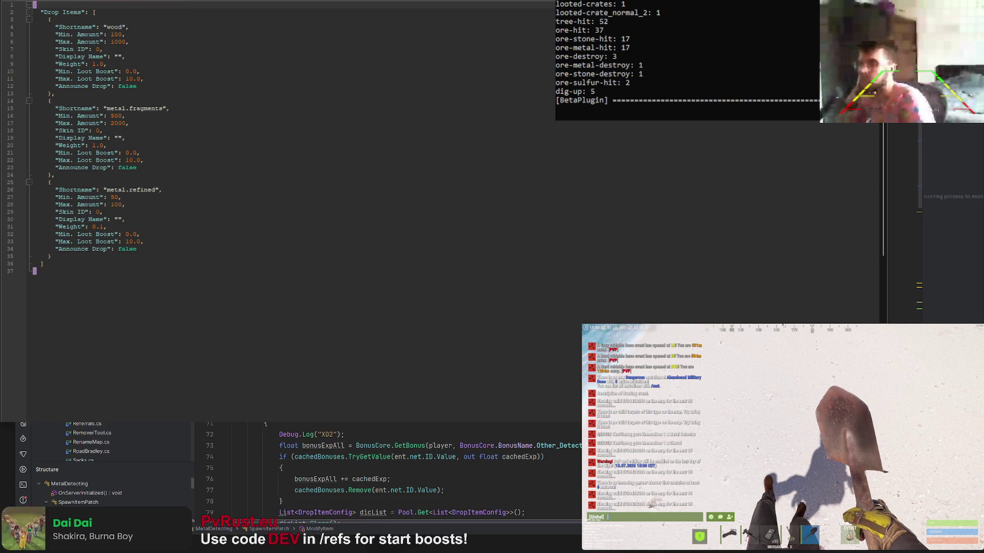
scroll(384, 473, up, 2)
scroll(385, 473, up, 1)
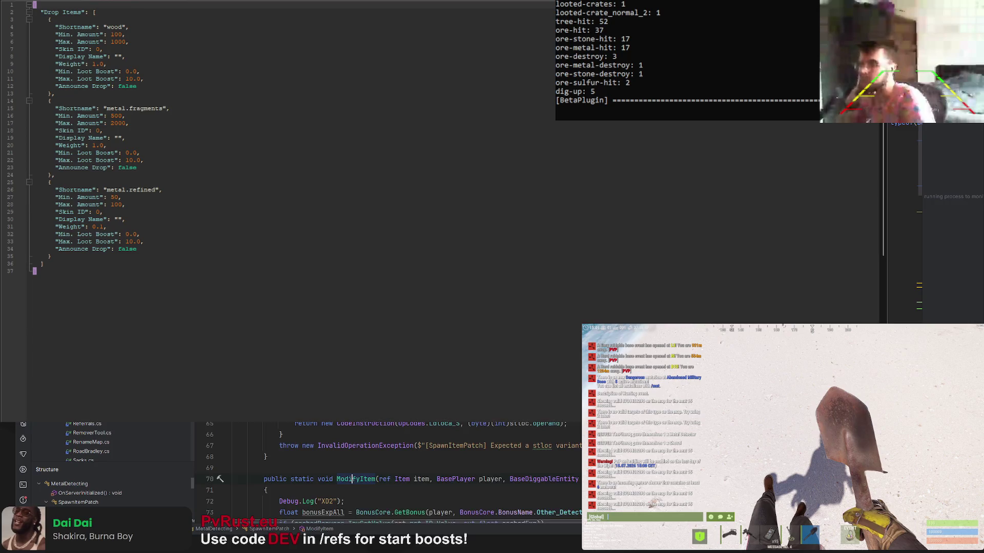
scroll(360, 469, down, 1)
drag(279, 467, 360, 459)
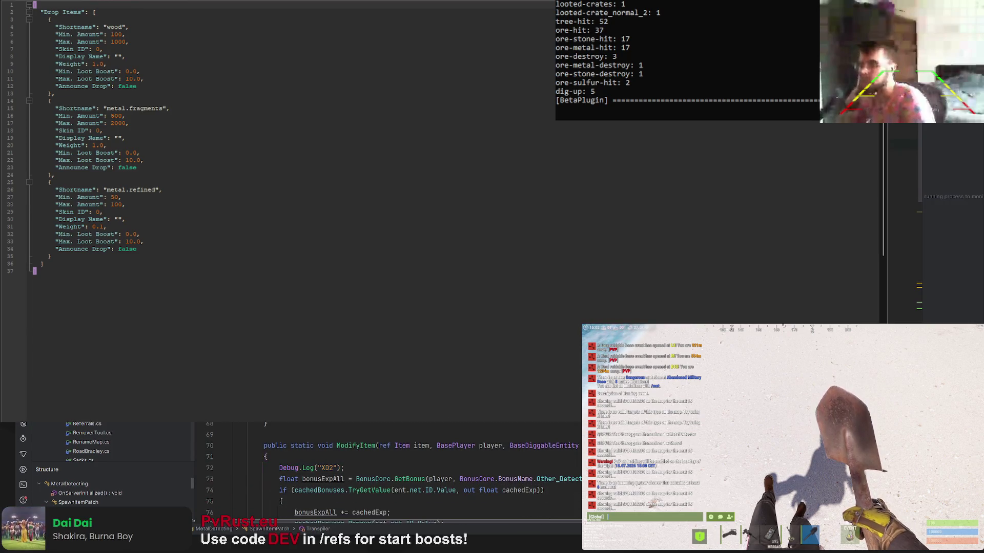
scroll(384, 473, up, 1)
scroll(385, 473, up, 1)
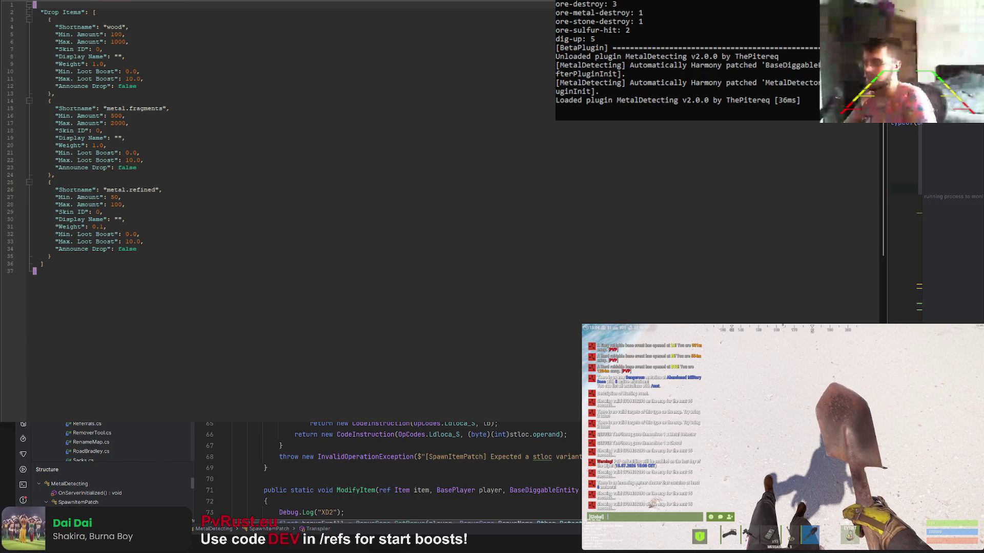
scroll(385, 473, up, 2)
scroll(384, 472, up, 1)
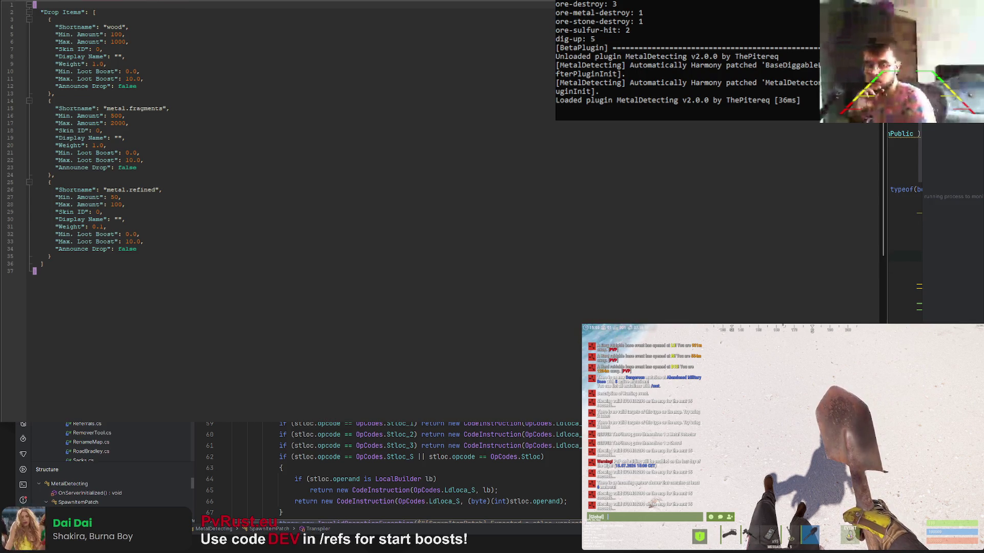
scroll(384, 472, down, 1)
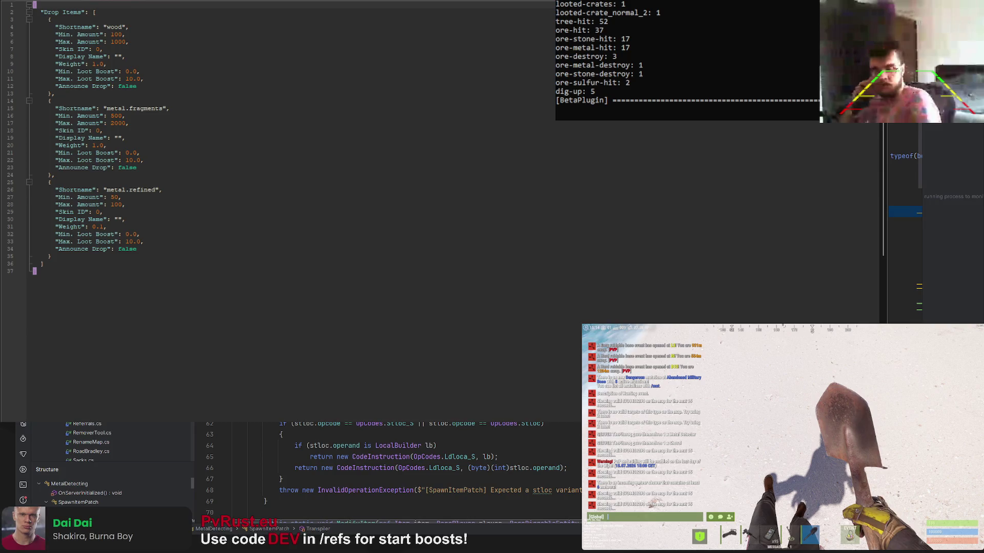
scroll(384, 469, down, 1)
scroll(384, 469, down, 2)
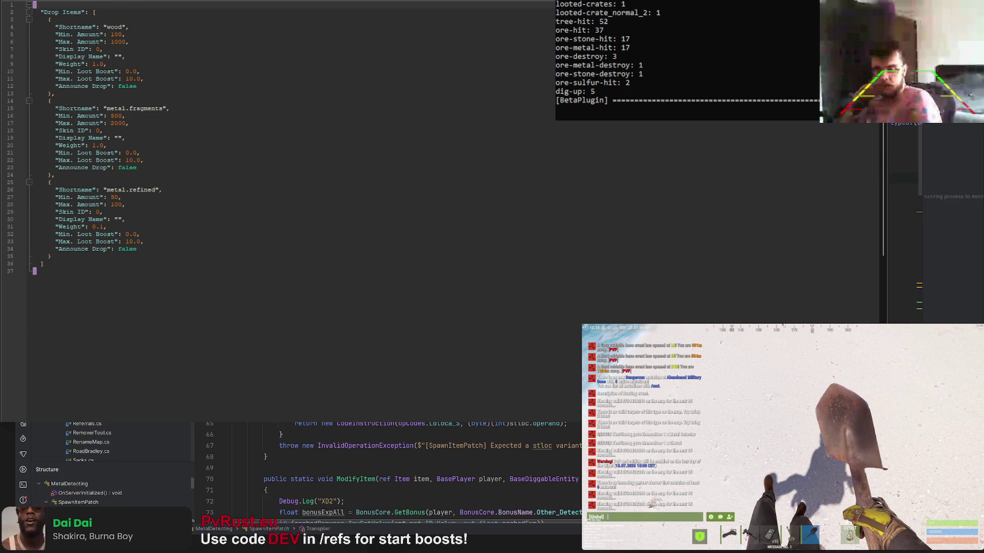
scroll(384, 470, down, 1)
scroll(384, 469, down, 2)
scroll(385, 469, down, 1)
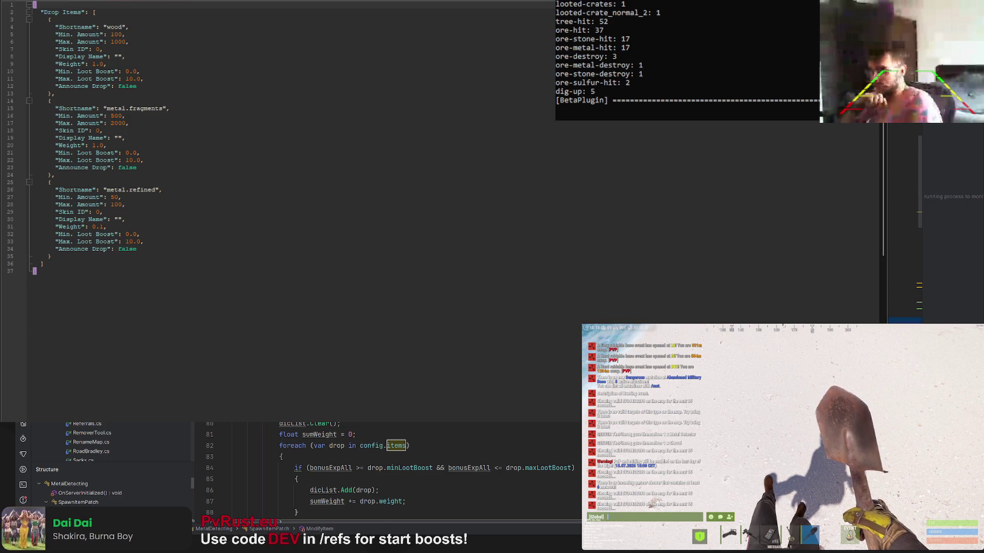
scroll(385, 469, down, 1)
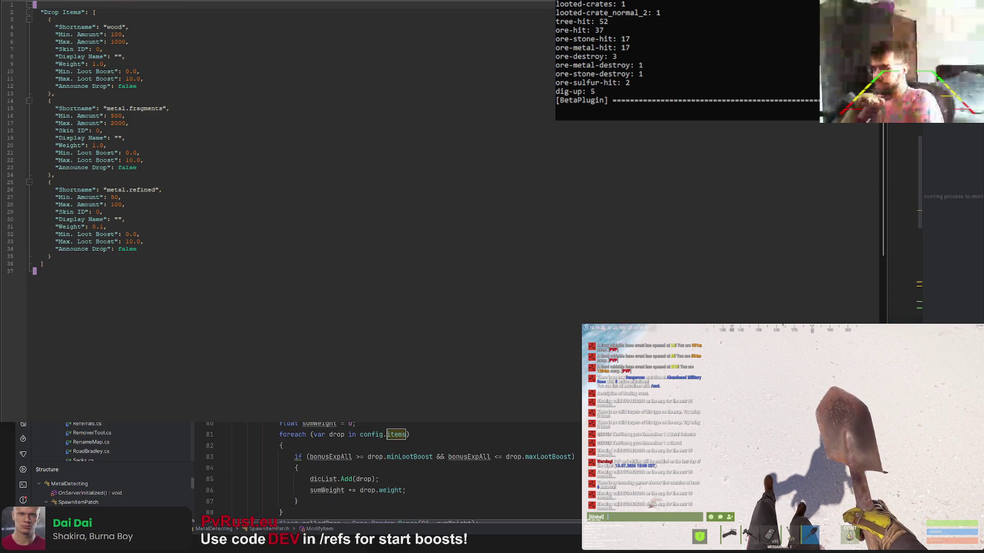
scroll(384, 470, down, 2)
scroll(384, 469, down, 2)
scroll(385, 469, down, 1)
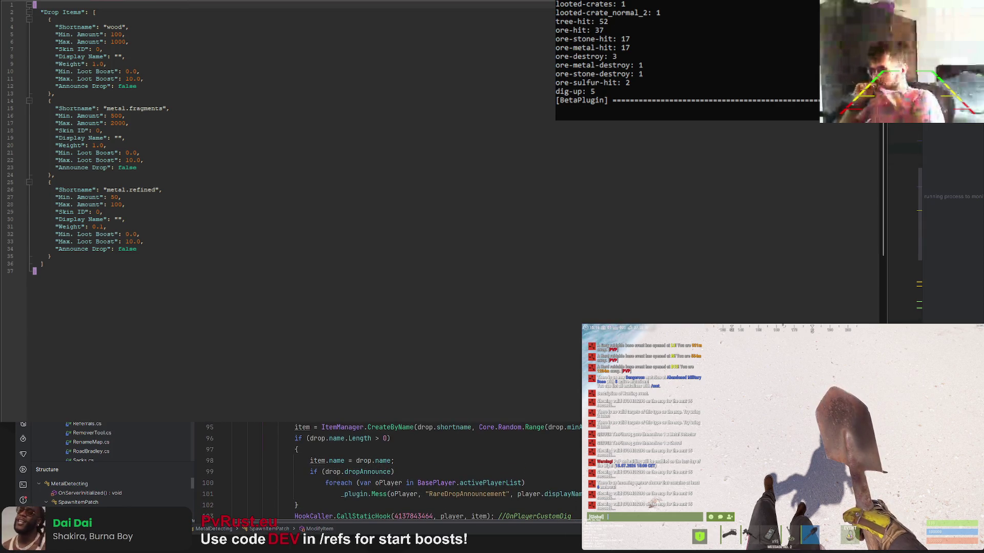
scroll(385, 469, up, 5)
scroll(384, 469, up, 8)
scroll(385, 469, down, 4)
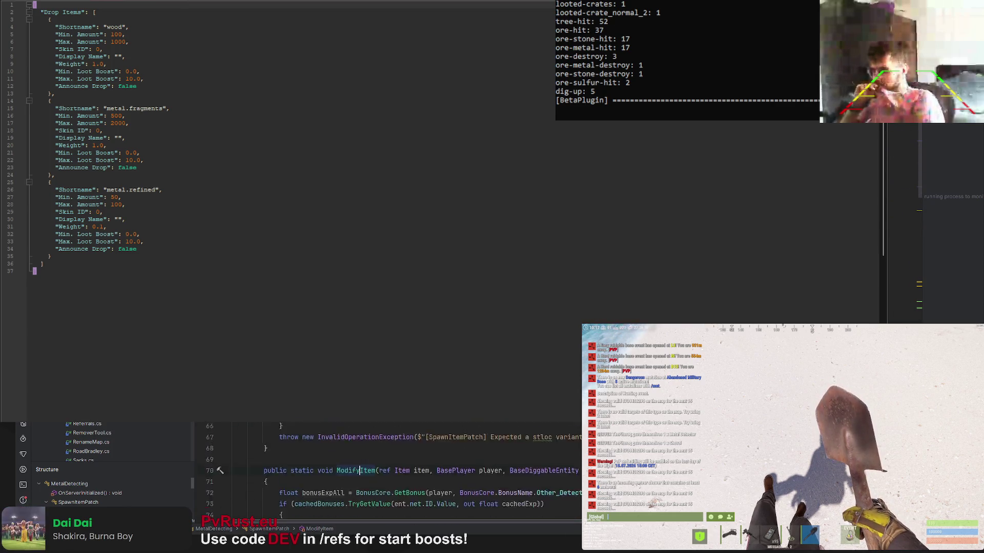
scroll(384, 470, down, 5)
scroll(384, 469, down, 5)
scroll(385, 469, down, 4)
scroll(384, 469, down, 1)
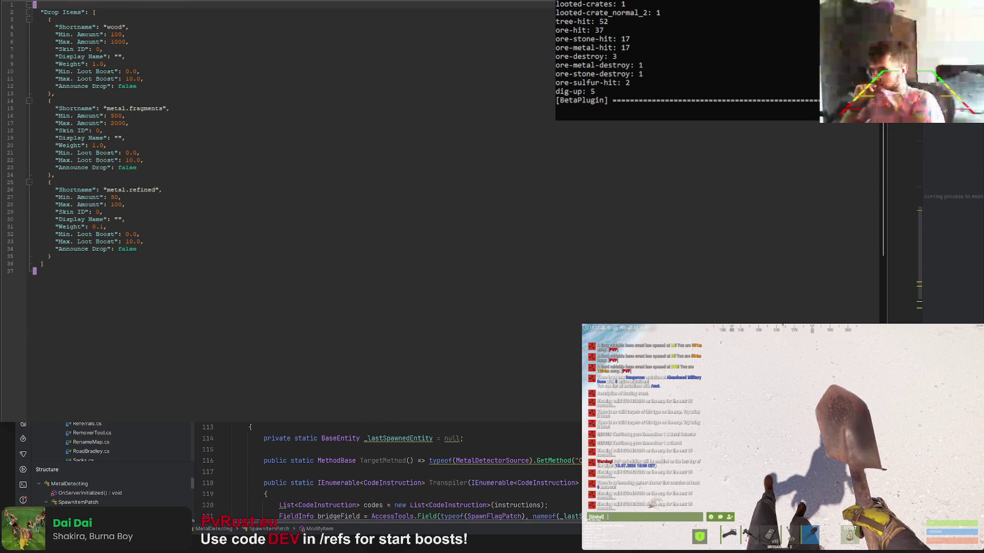
scroll(384, 469, up, 1)
scroll(384, 469, up, 8)
scroll(384, 469, up, 10)
scroll(384, 469, up, 1)
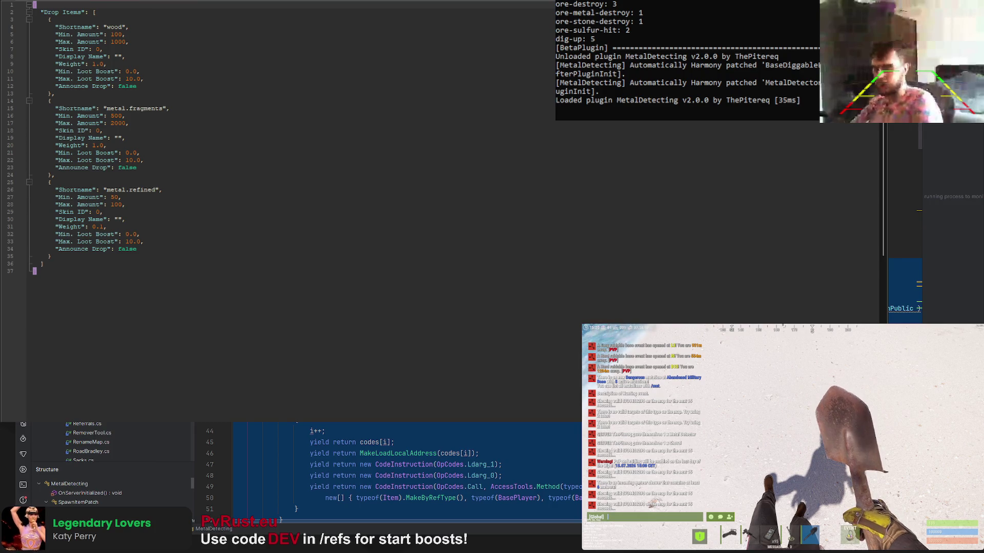
Focus the MetalDetecting.cs editor
click(221, 464)
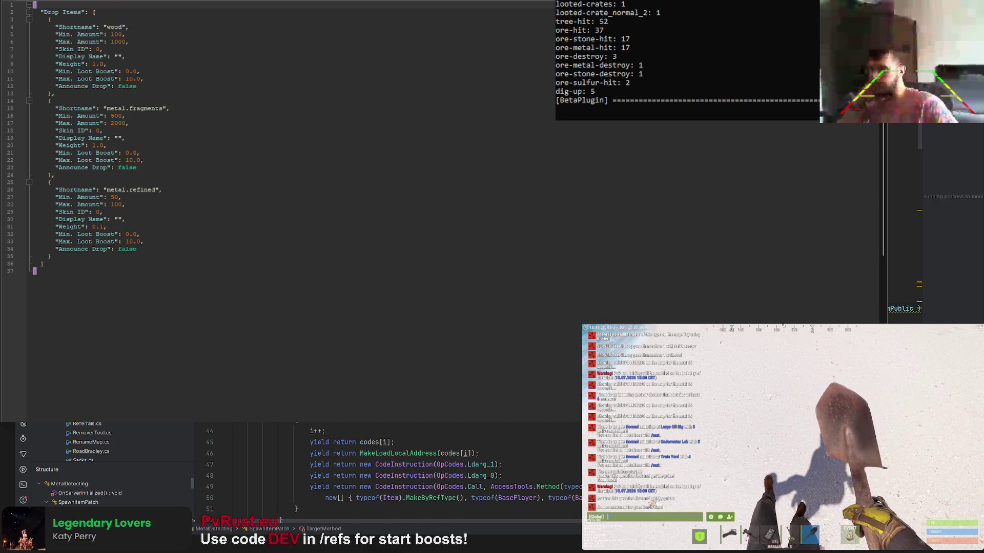
Dismiss the JSON config window so MetalDetecting.cs shows full-size
key(alt+Tab)
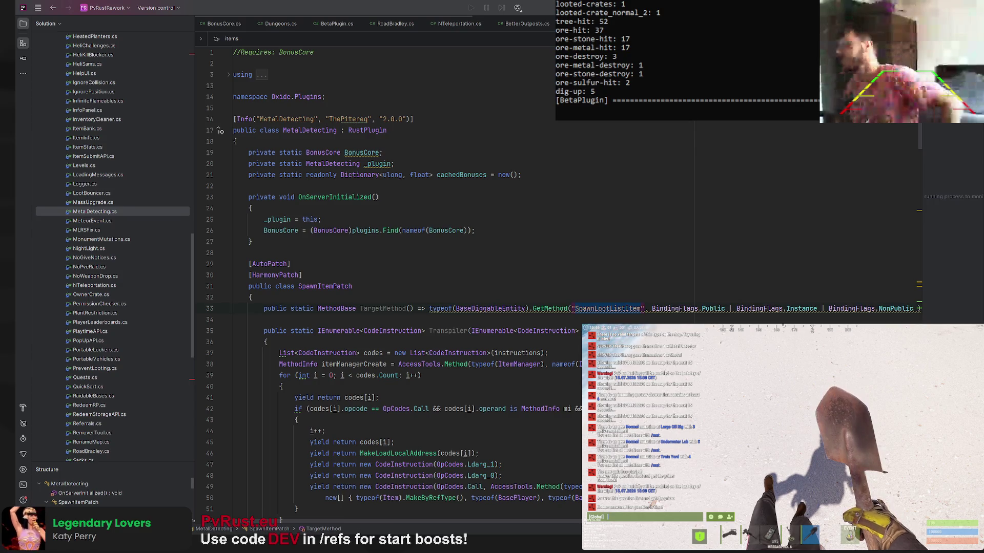
scroll(384, 292, down, 1)
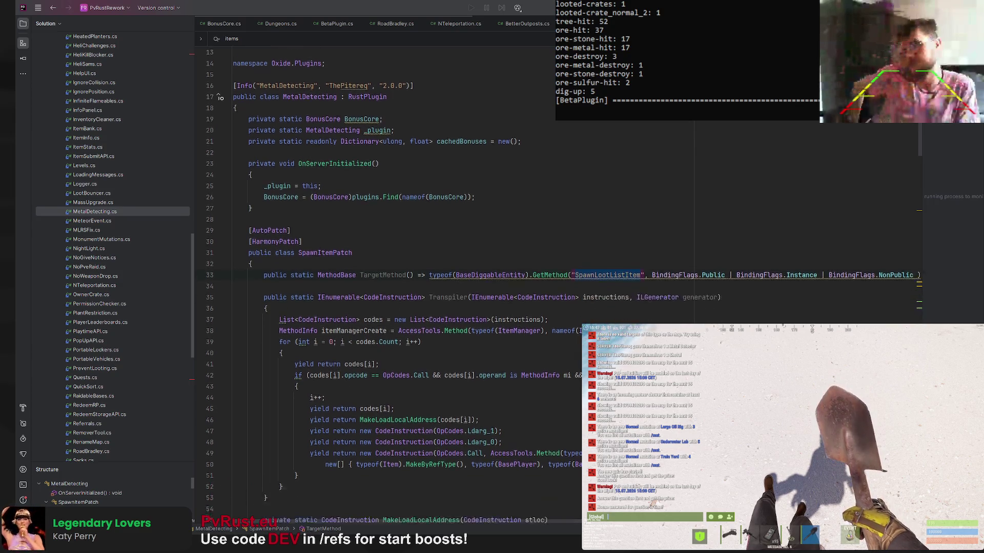
scroll(385, 292, down, 1)
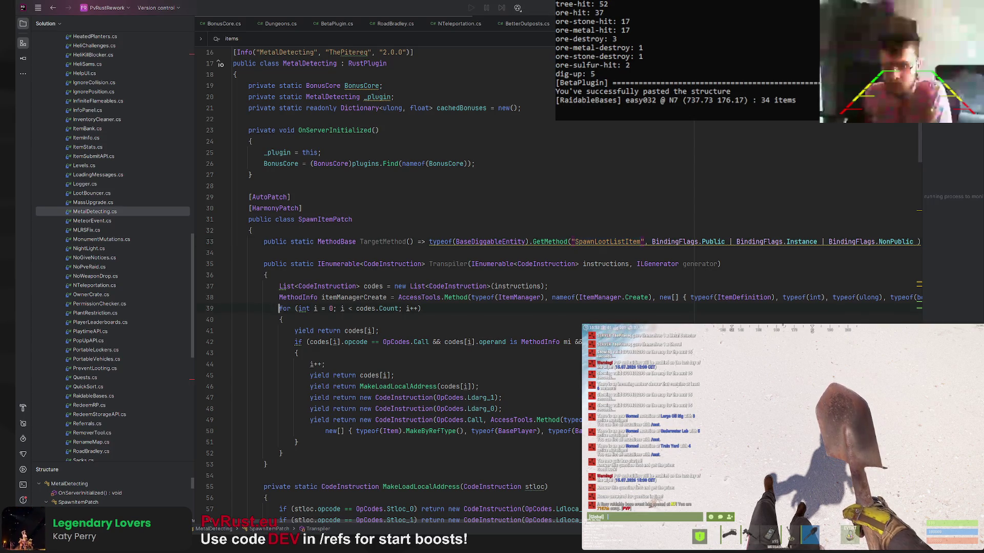
key(BackSpace)
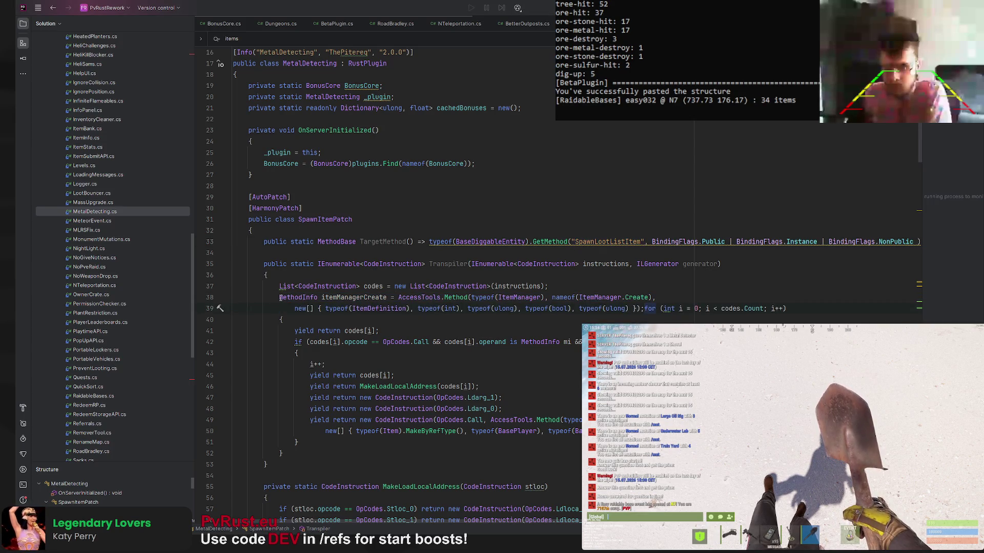
key(Return)
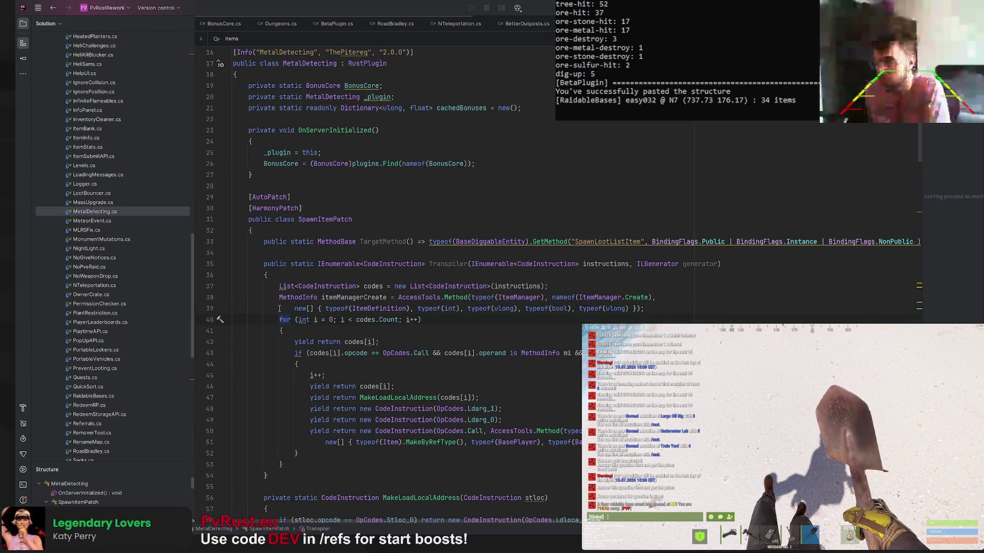
drag(294, 309, 654, 298)
key(BackSpace)
click(759, 284)
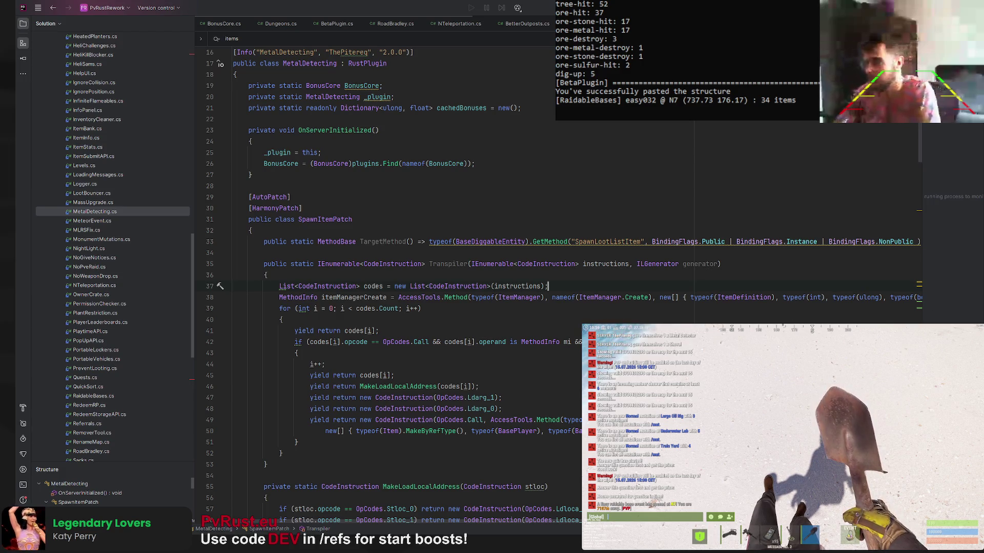
click(357, 297)
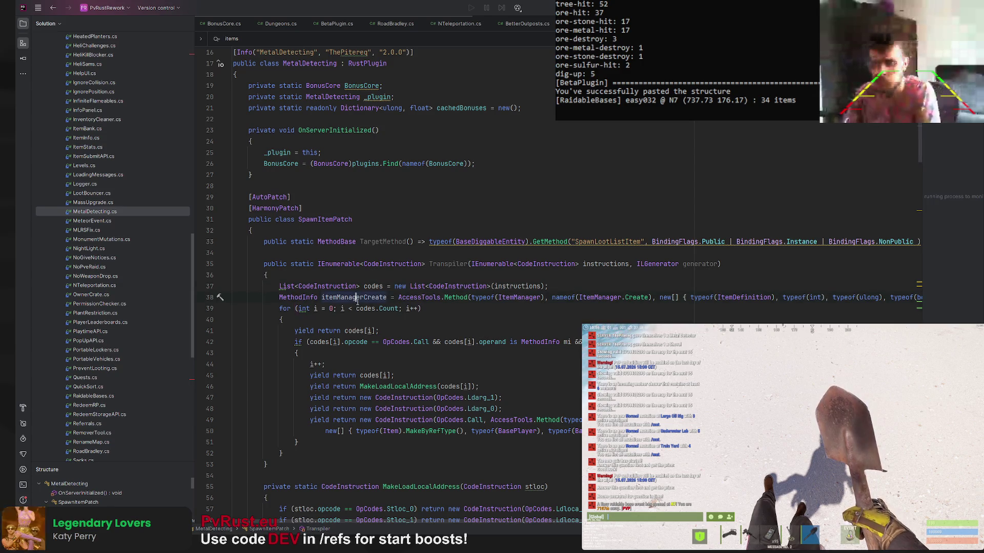
click(431, 309)
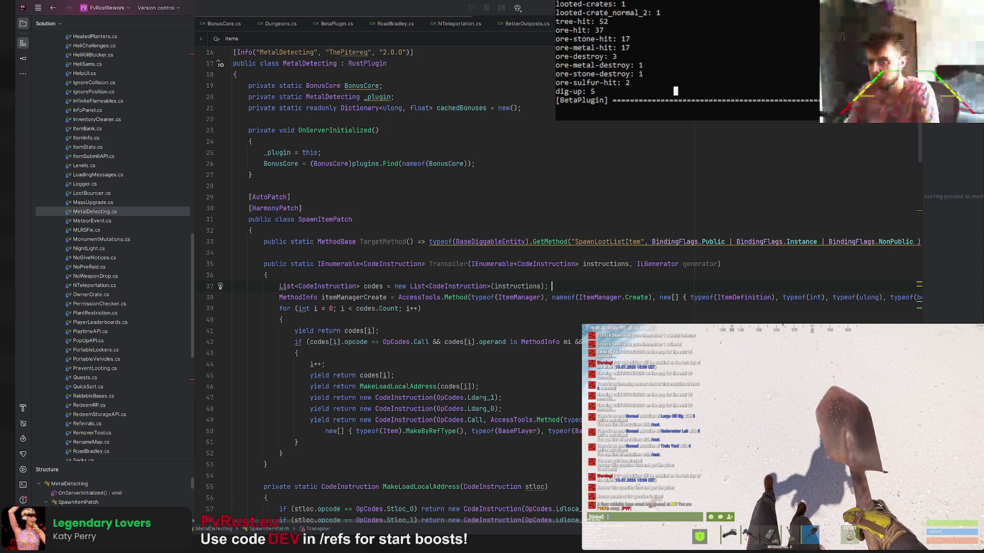
Add Debug.Log("XD"); on line 44 inside the transpiler if block and save to hot-reload
key(ctrl+s)
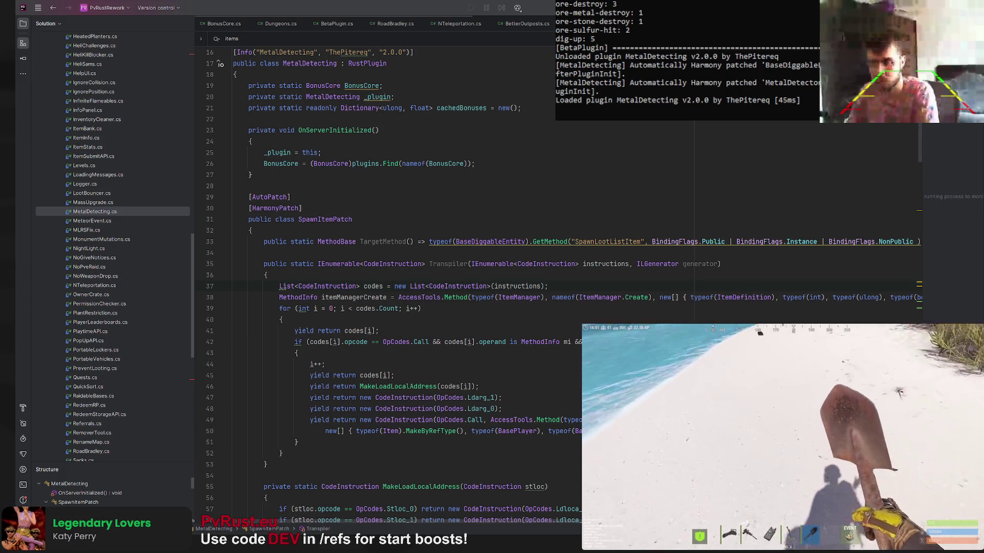
click(298, 353)
key(Return)
text(Debug)
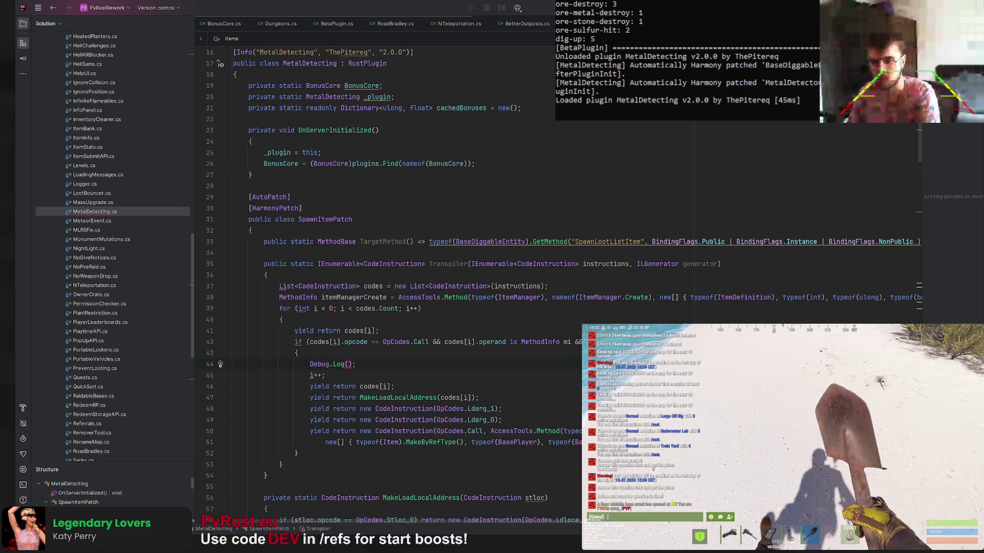
text(.Log)
key(Return)
click(346, 364)
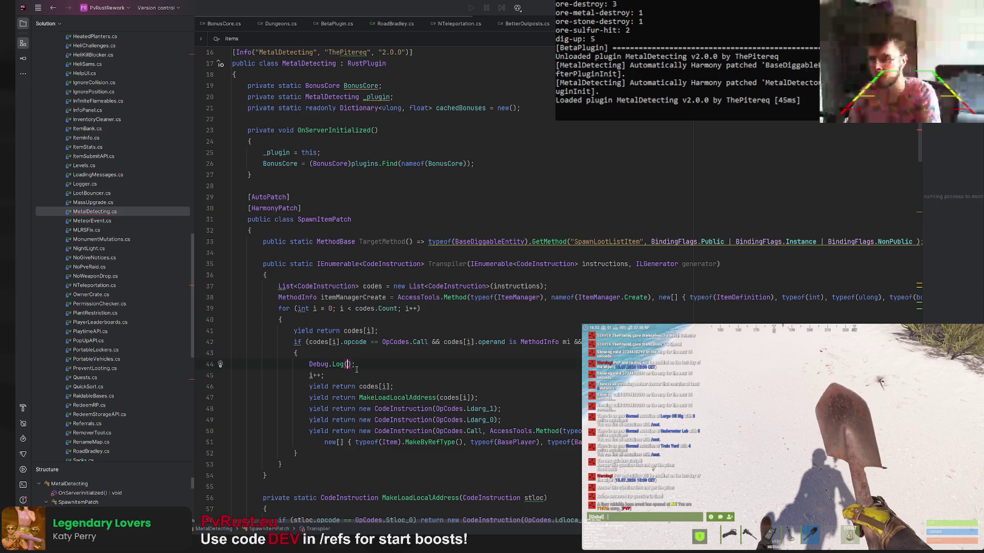
text("XD")
key(End)
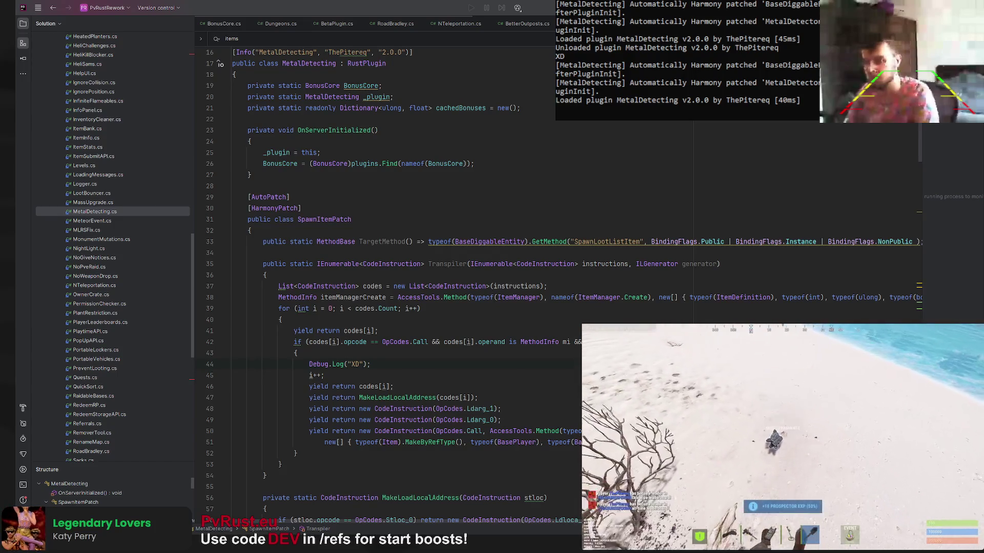
drag(385, 372, 391, 355)
key(ctrl+c)
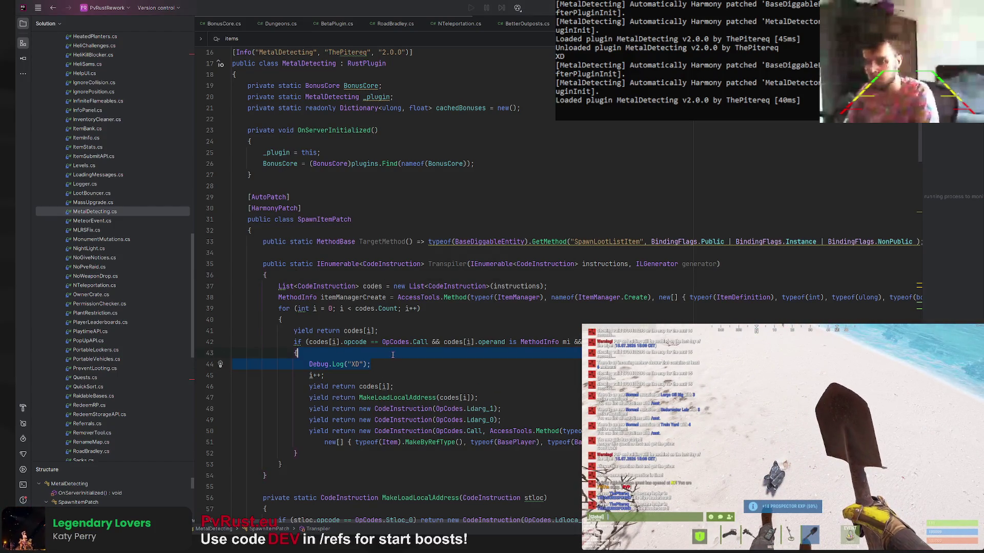
Paste a temporary LOL Debug.Log after line 37, confirm LOL and XD print, then delete both debug lines
click(568, 287)
key(ctrl+v)
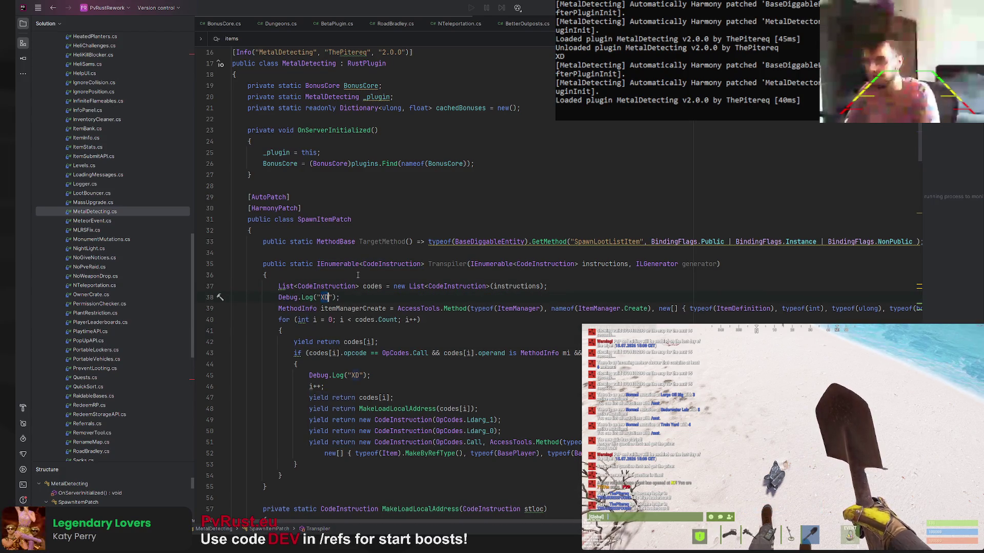
text(OL)
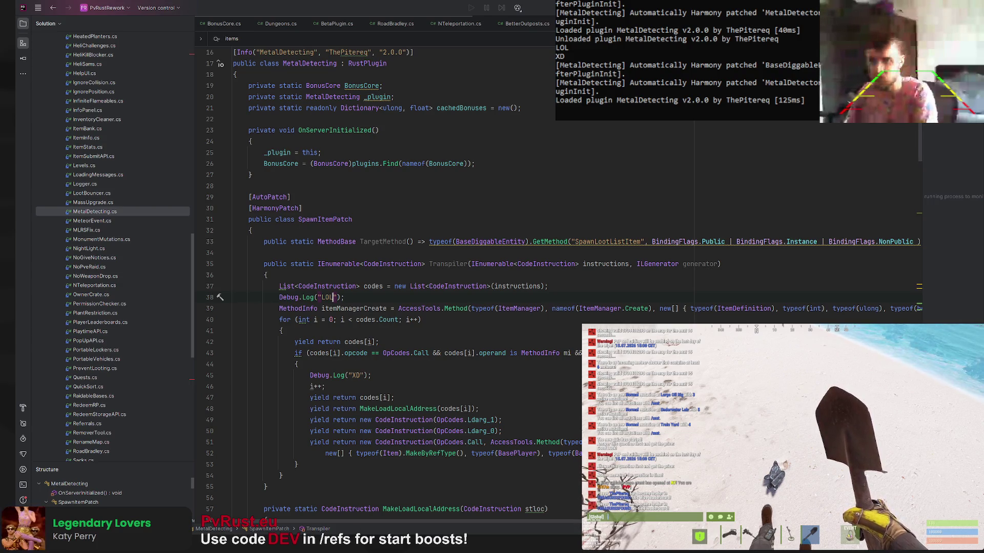
key(shift+Home)
key(BackSpace)
key(BackSpace)
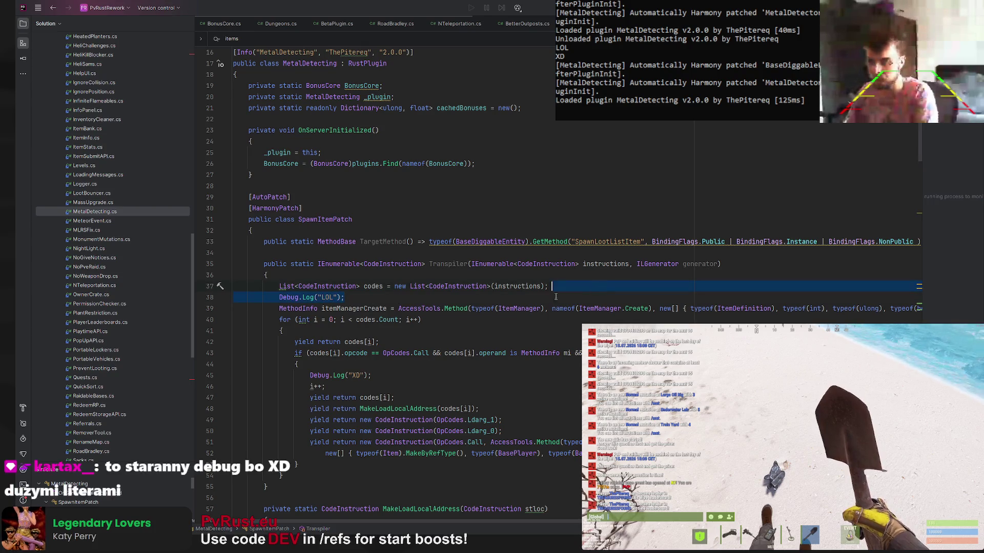
key(BackSpace)
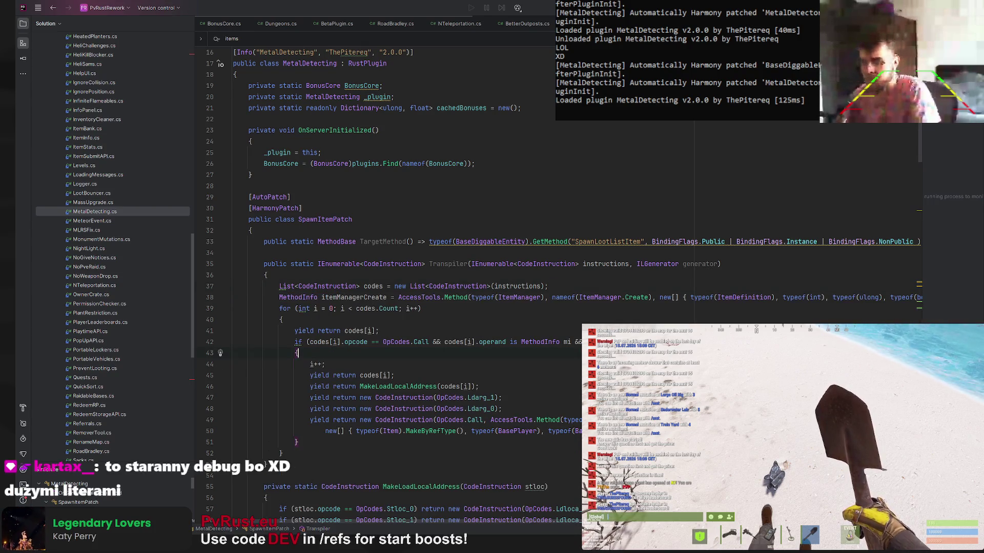
click(379, 359)
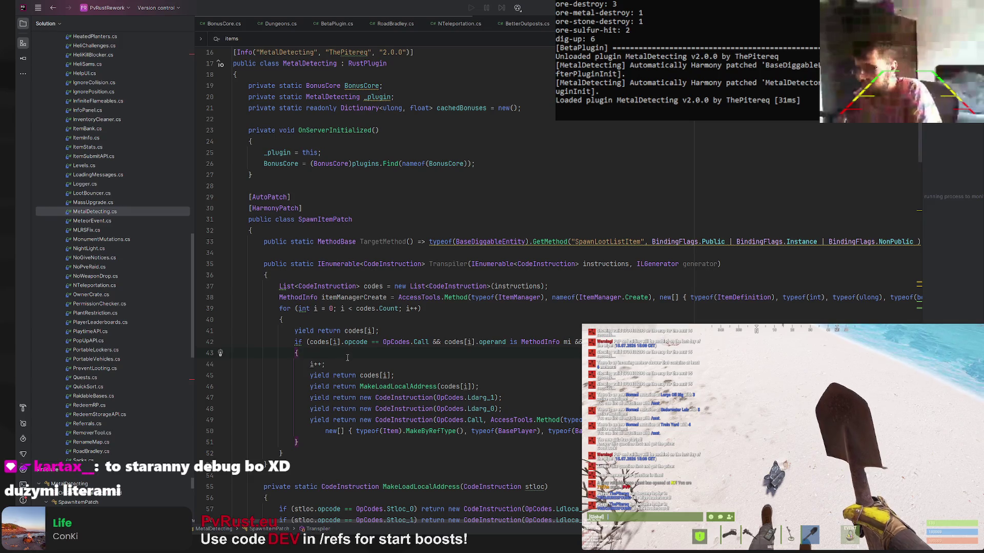
scroll(339, 329, down, 2)
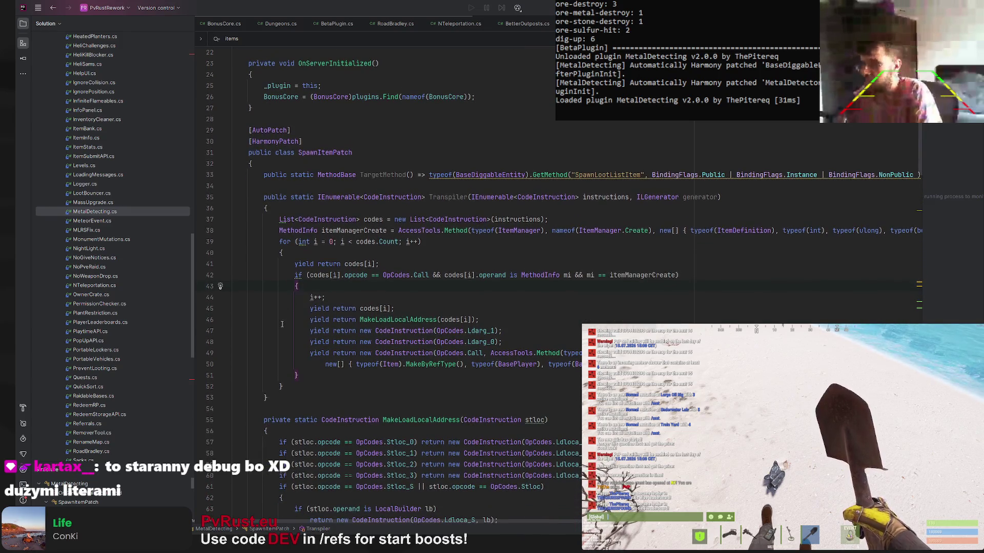
scroll(324, 295, down, 1)
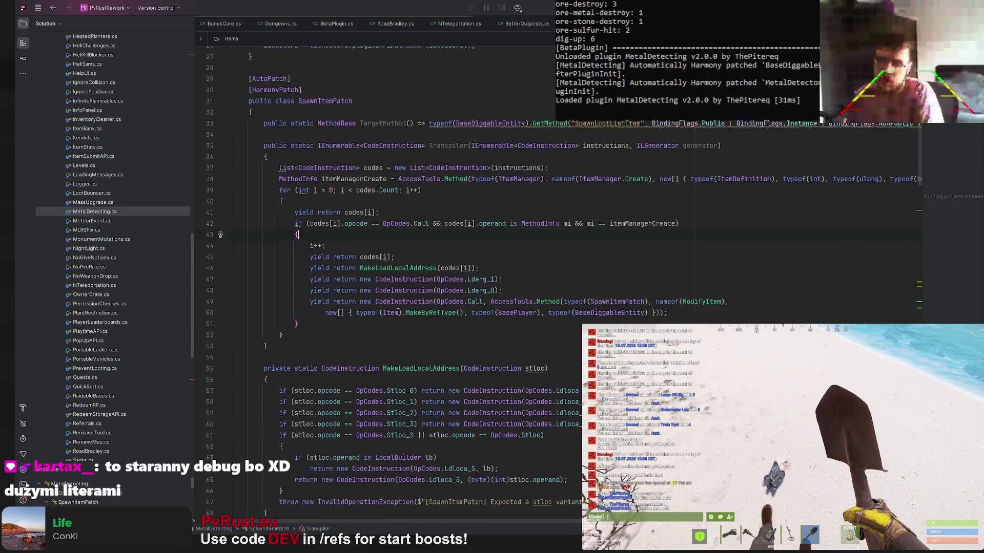
scroll(410, 294, down, 1)
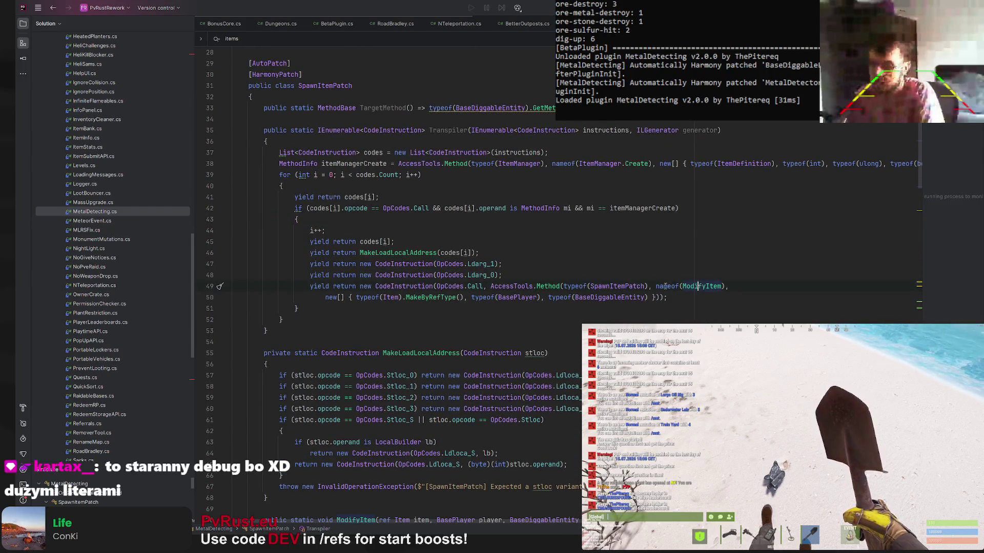
Add Debug.Log("XD") after the cached-bonus block in ModifyItem and save so the plugin reloads
key(ctrl+b)
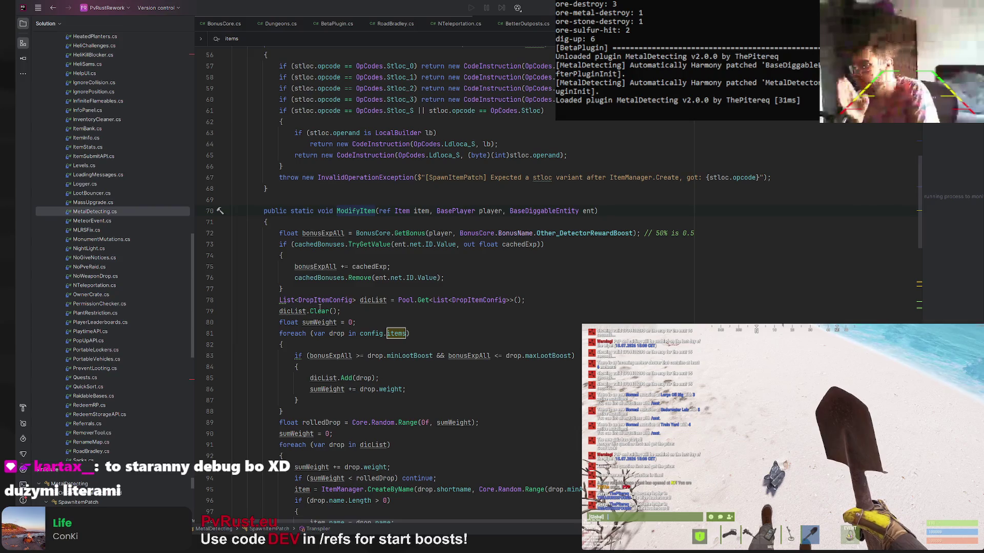
key(Return)
text(Debug.Log()
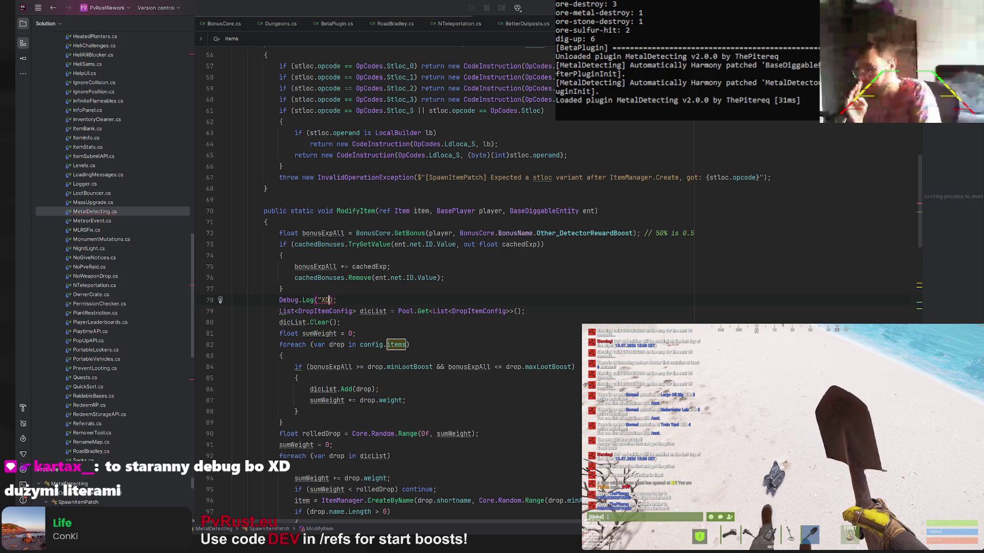
text("XD")
key(ctrl+s)
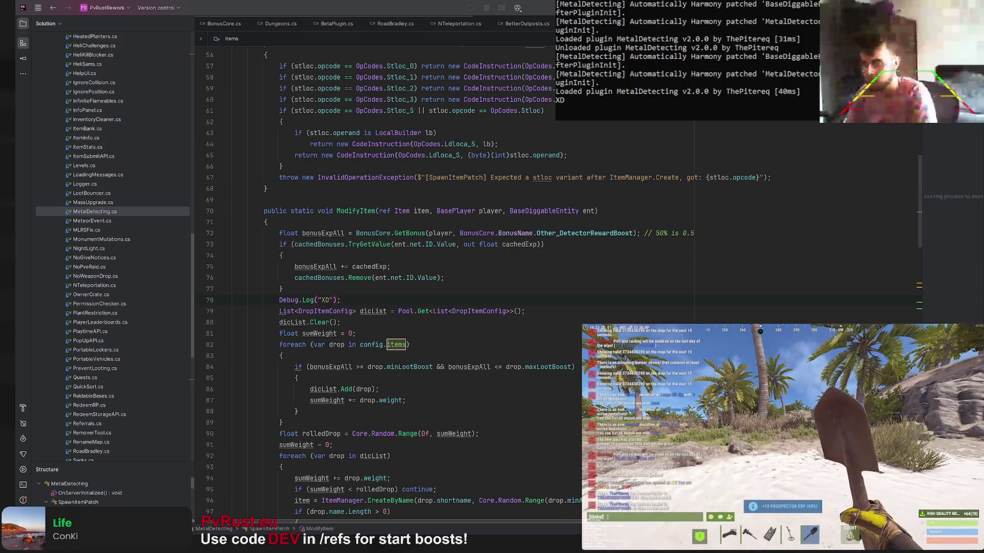
Remove the Debug.Log("XD") line from ModifyItem with Ctrl+Y
click(356, 291)
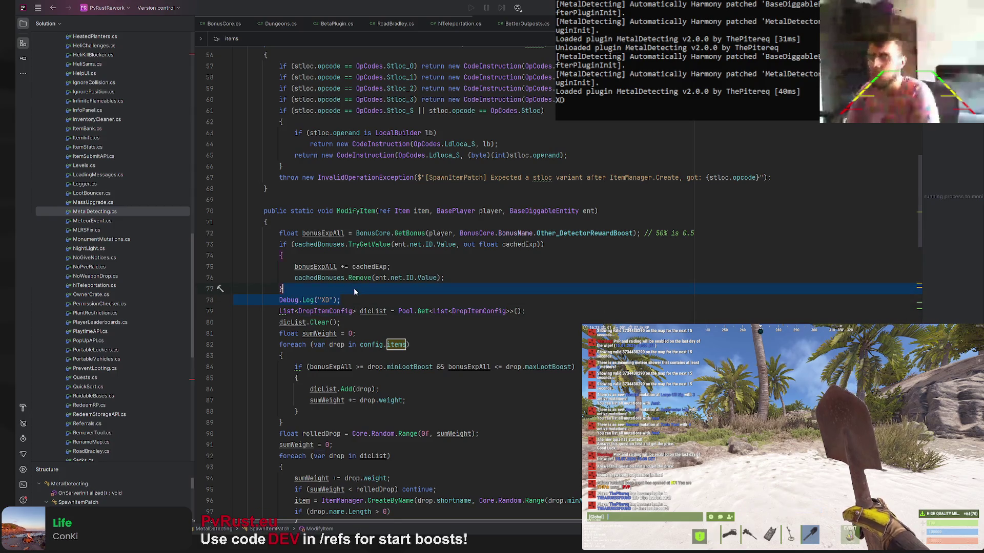
key(Down)
key(ctrl+y)
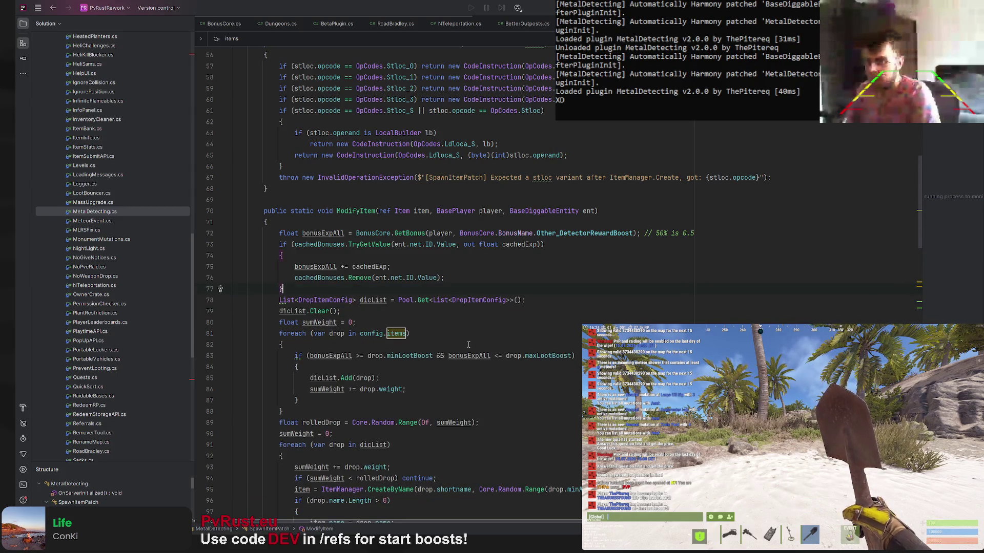
scroll(468, 294, down, 2)
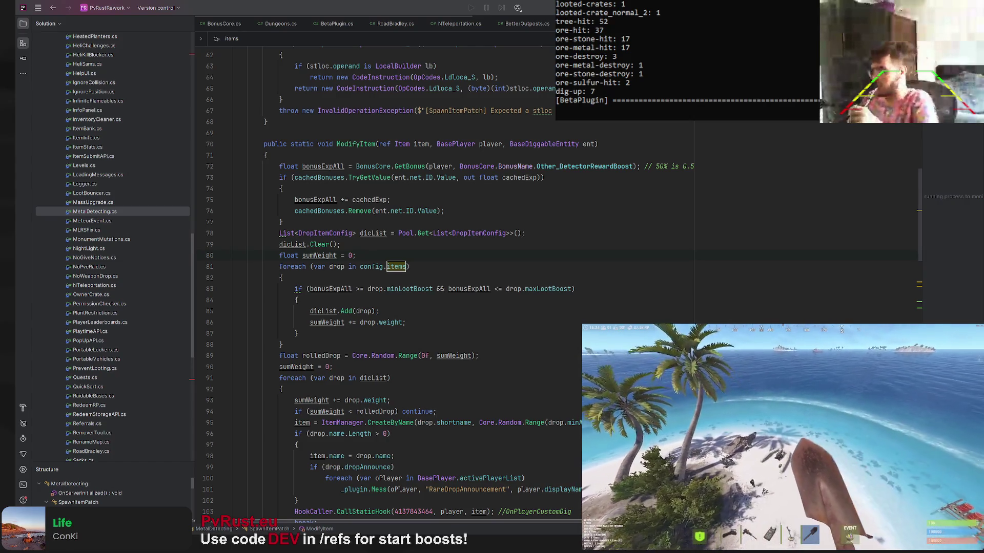
click(331, 275)
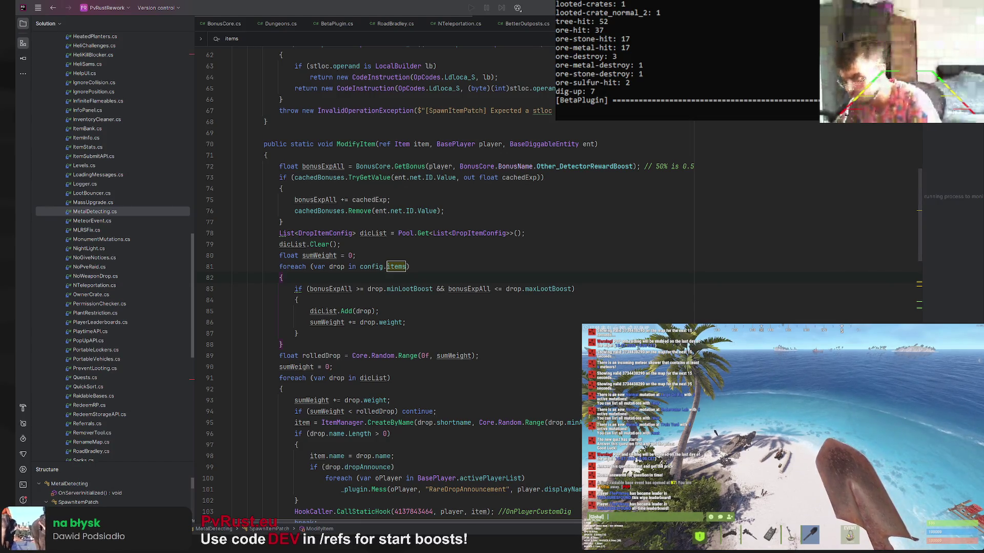
key(alt+Tab)
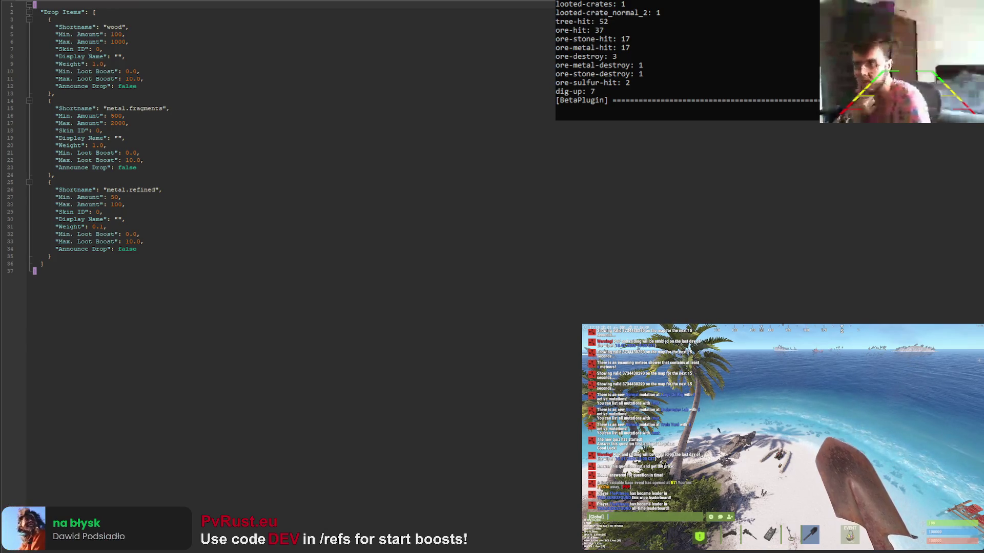
Switch from Rider to the PvRust.eu rework spreadsheet in the browser
key(alt+Tab)
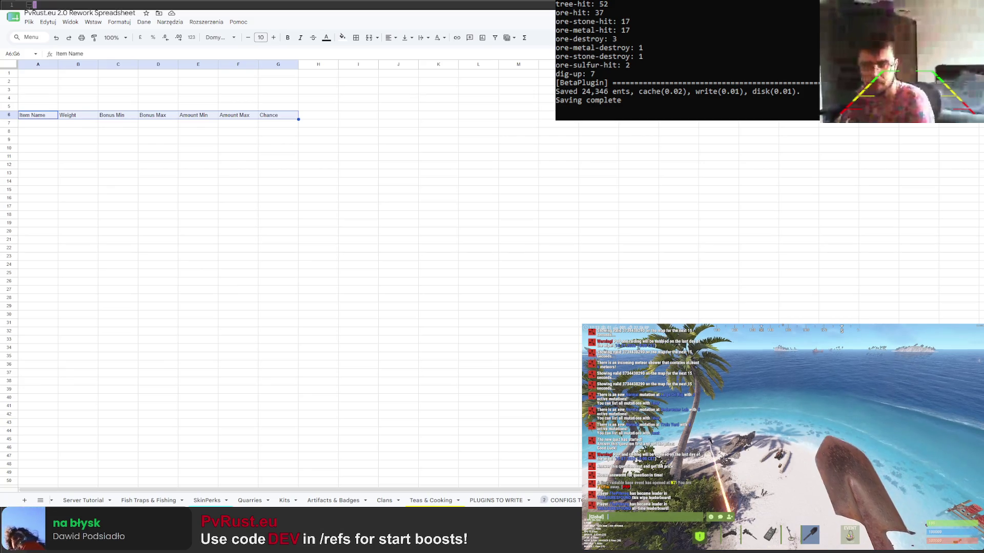
Zoom the sheet to 125% and make the A6:G6 header row bold and centred
click(198, 148)
scroll(179, 159, down, 2)
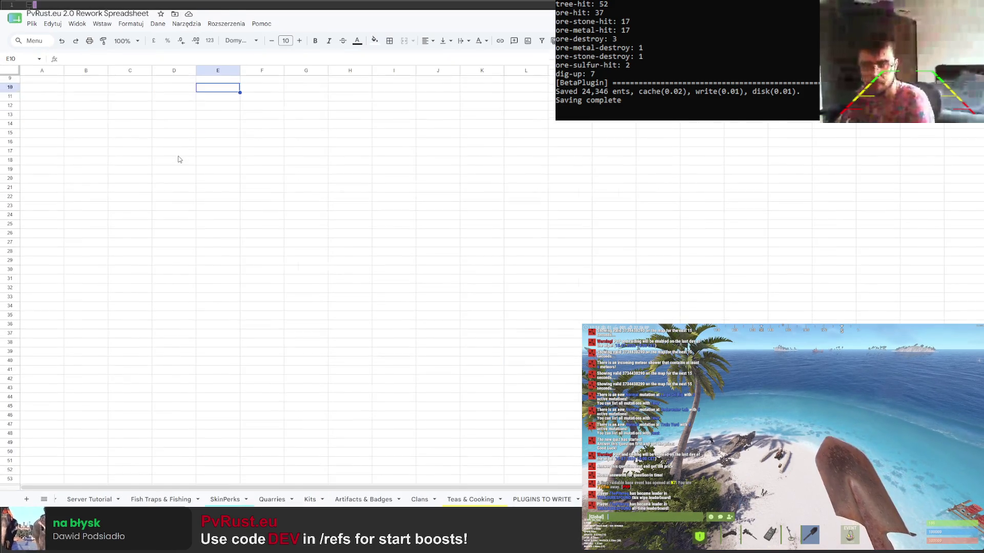
click(114, 37)
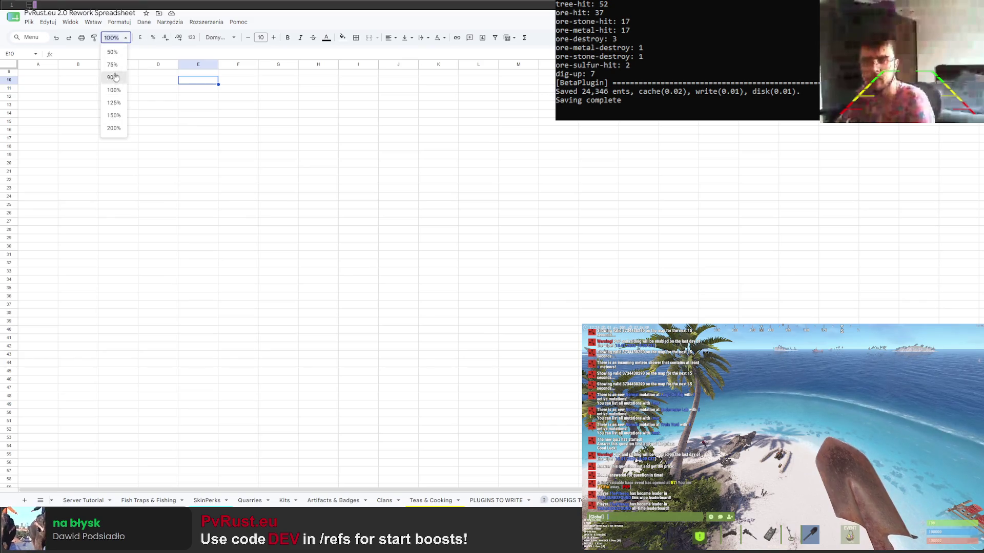
click(113, 102)
click(101, 160)
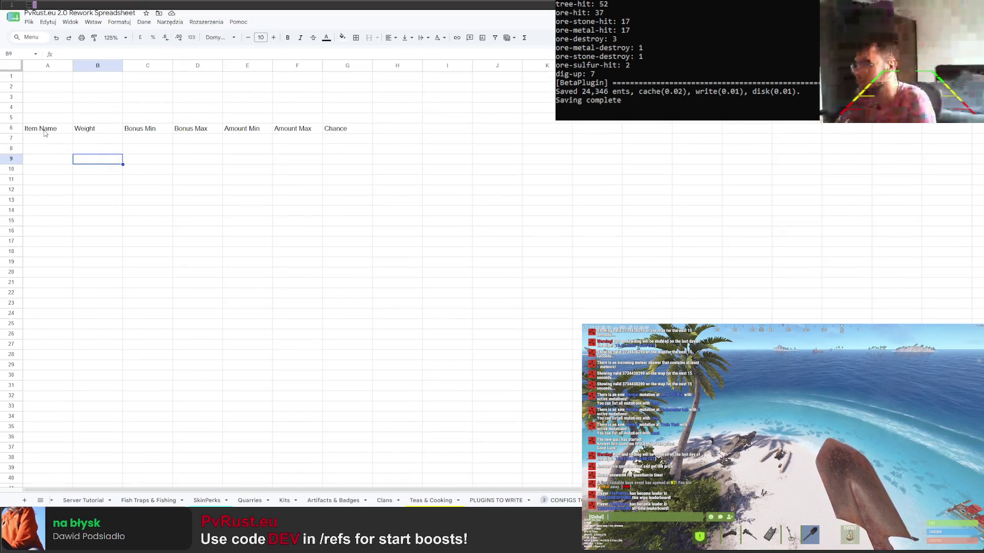
drag(44, 133, 347, 129)
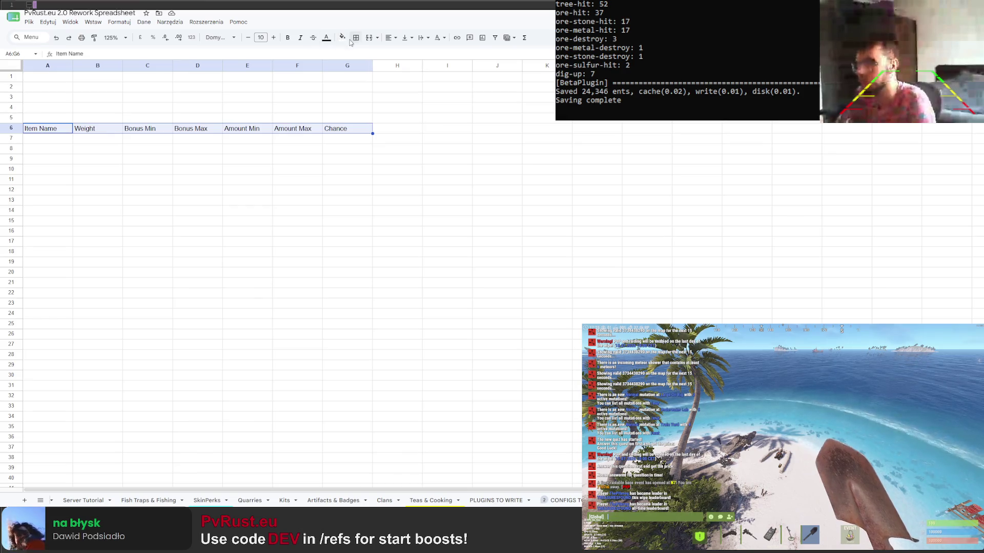
click(288, 37)
click(388, 37)
click(403, 51)
click(347, 129)
Fill the Item Name to Chance header row A6:G6 with grey
drag(68, 133, 353, 130)
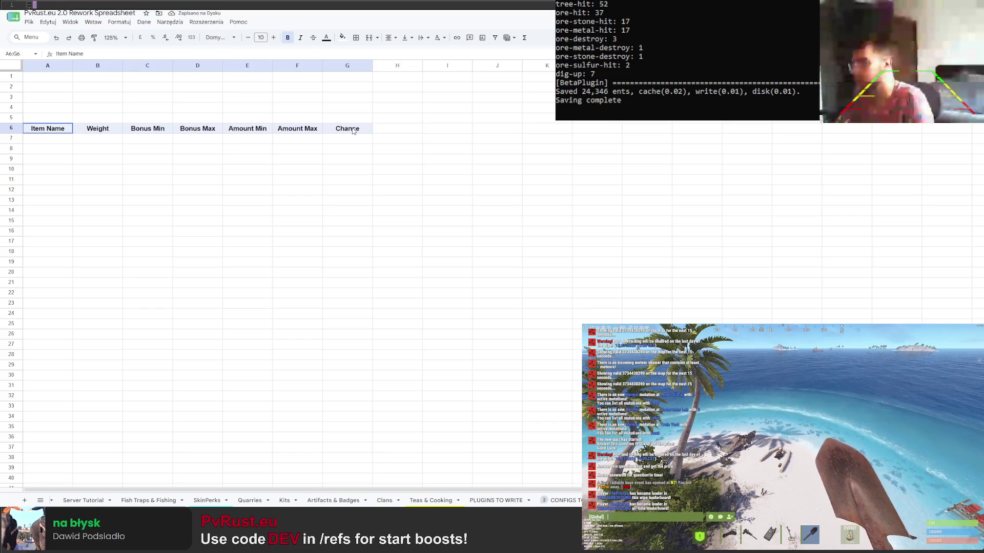
click(346, 159)
drag(44, 128, 347, 129)
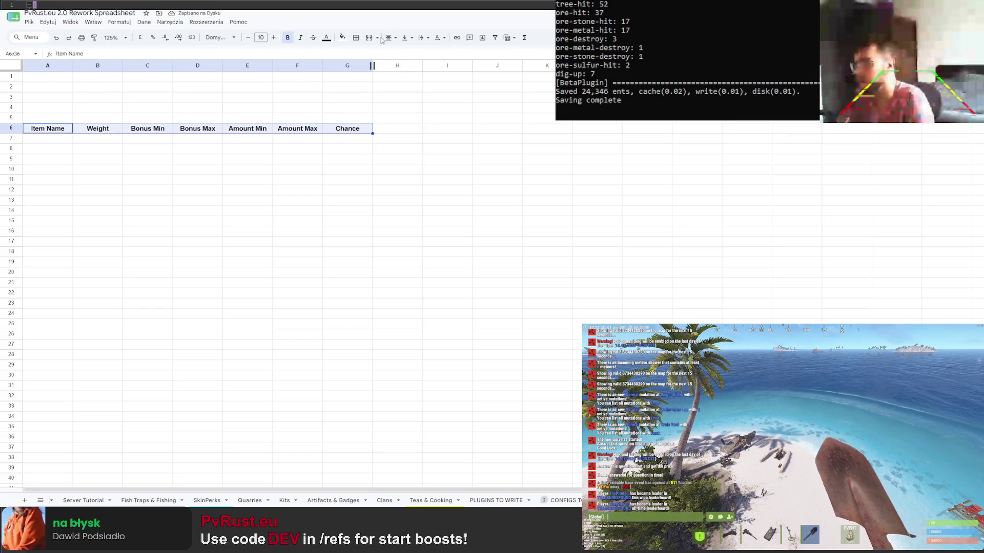
click(342, 37)
click(396, 66)
click(348, 151)
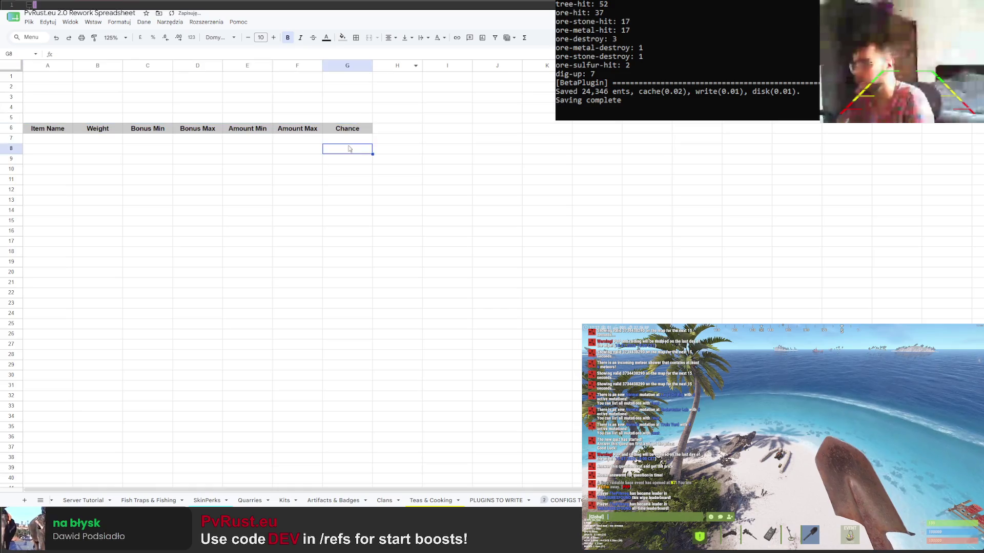
Tint the Chance header G6 light green and move to cell A7
click(347, 129)
click(343, 37)
click(379, 86)
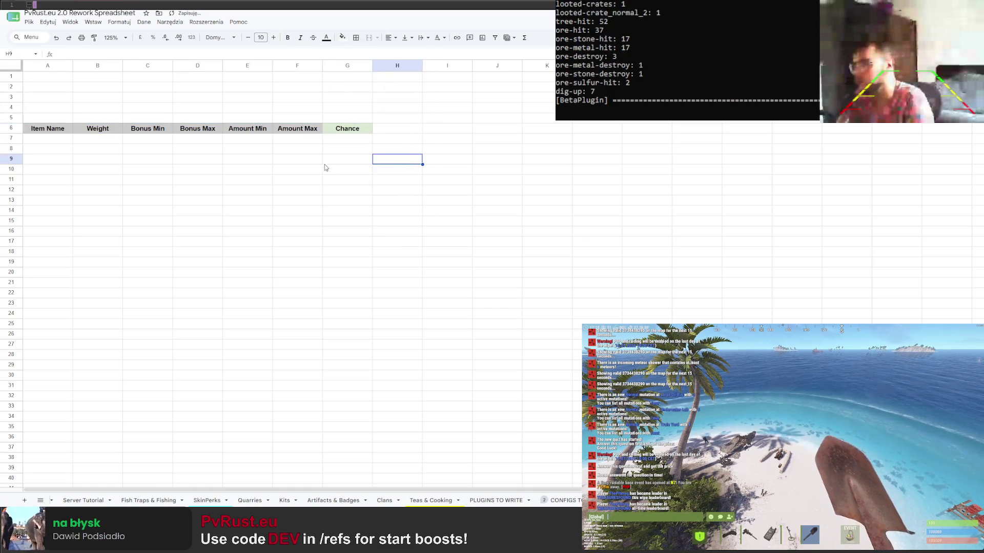
drag(397, 159, 397, 484)
click(396, 209)
click(65, 141)
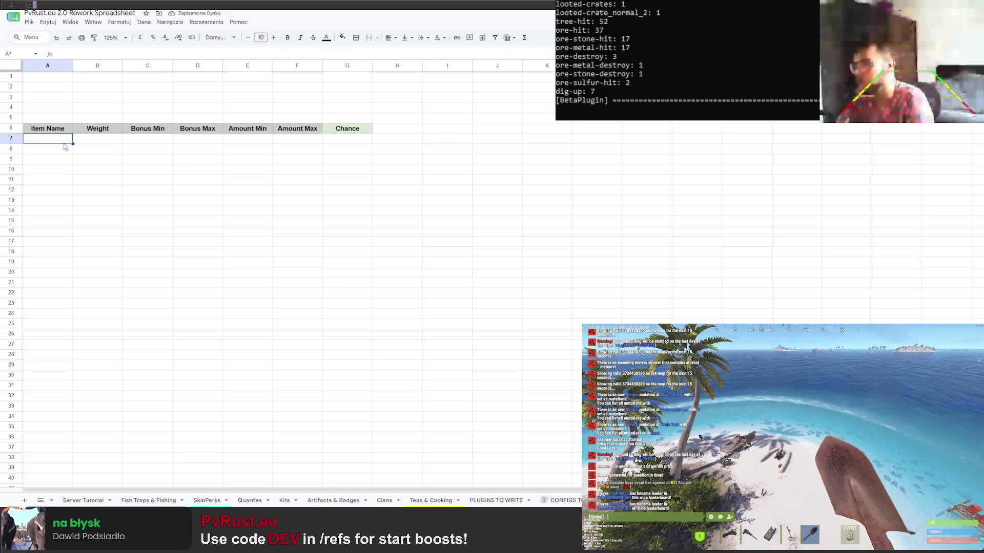
Enter a Current Bonus label in A2 and shade it light grey
click(44, 88)
click(46, 106)
click(52, 90)
text(Current Bonus)
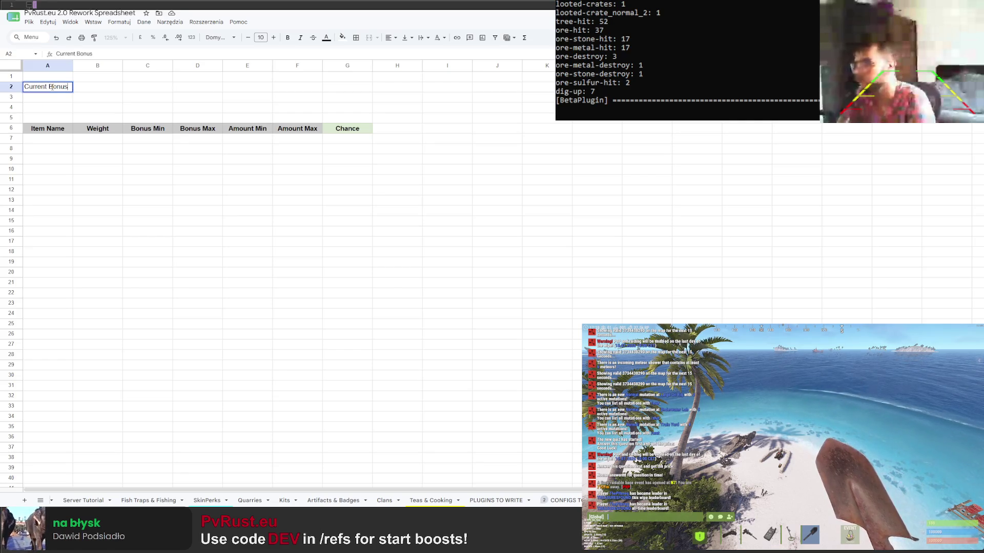
click(89, 91)
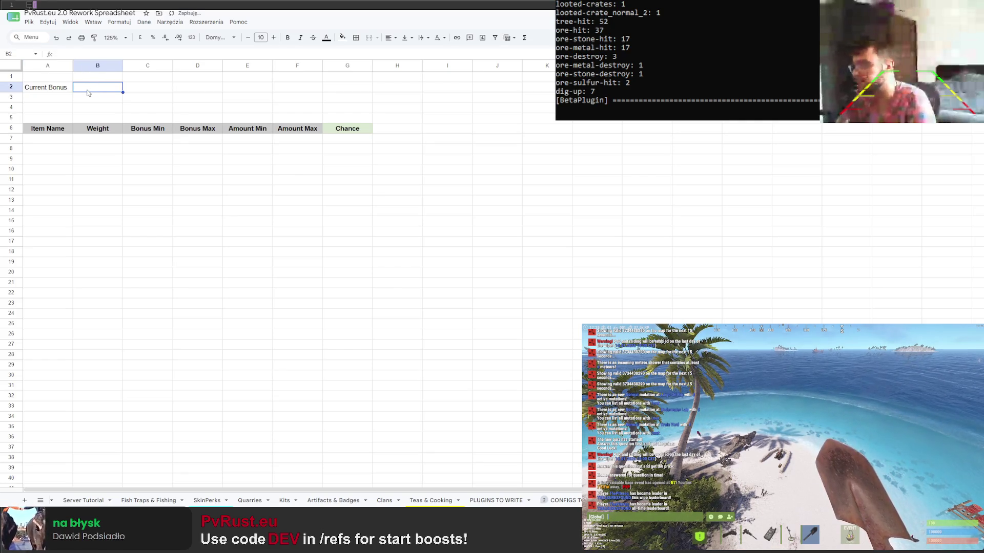
click(55, 91)
click(343, 38)
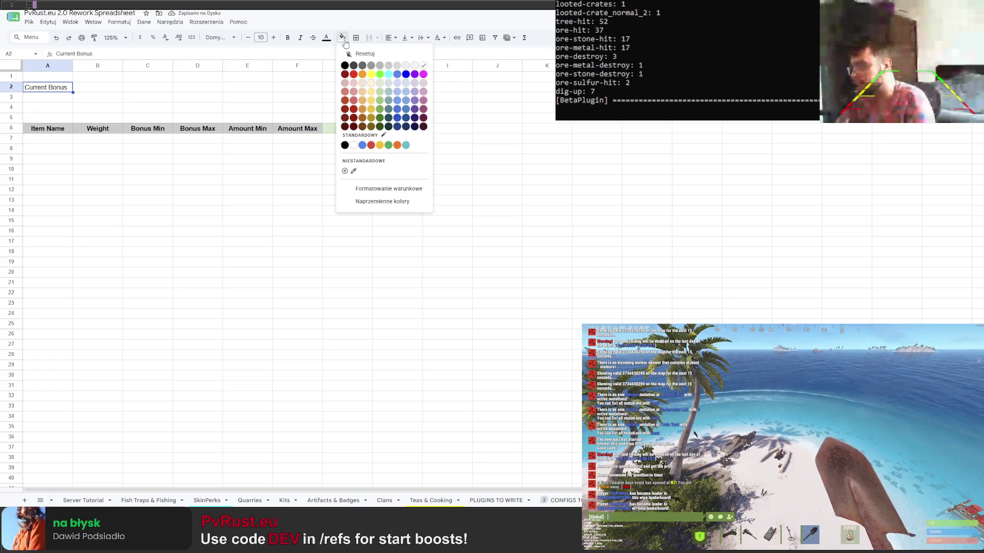
click(398, 68)
Border the A2:B2 Current Bonus cells and enter an italic 50% value in B2
click(116, 90)
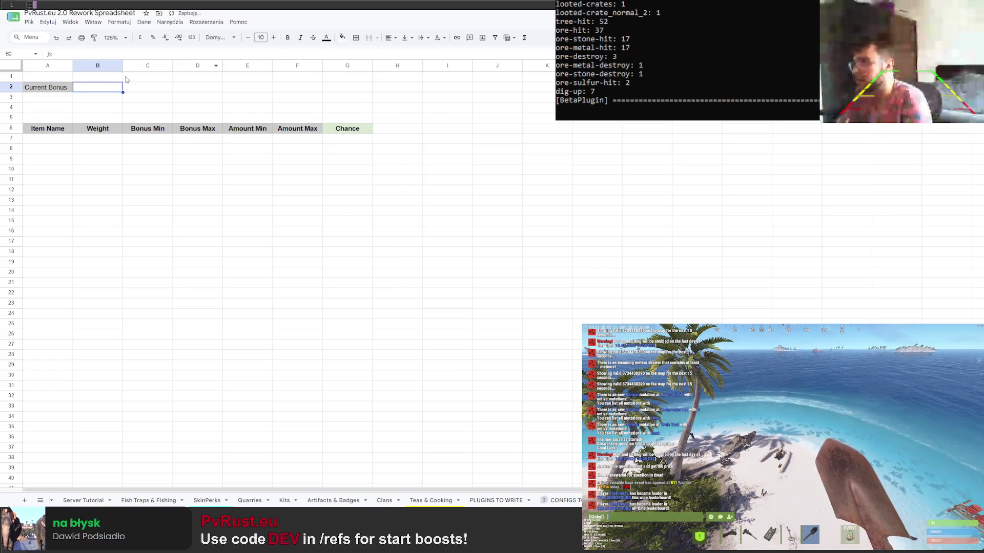
drag(46, 87, 98, 87)
click(355, 38)
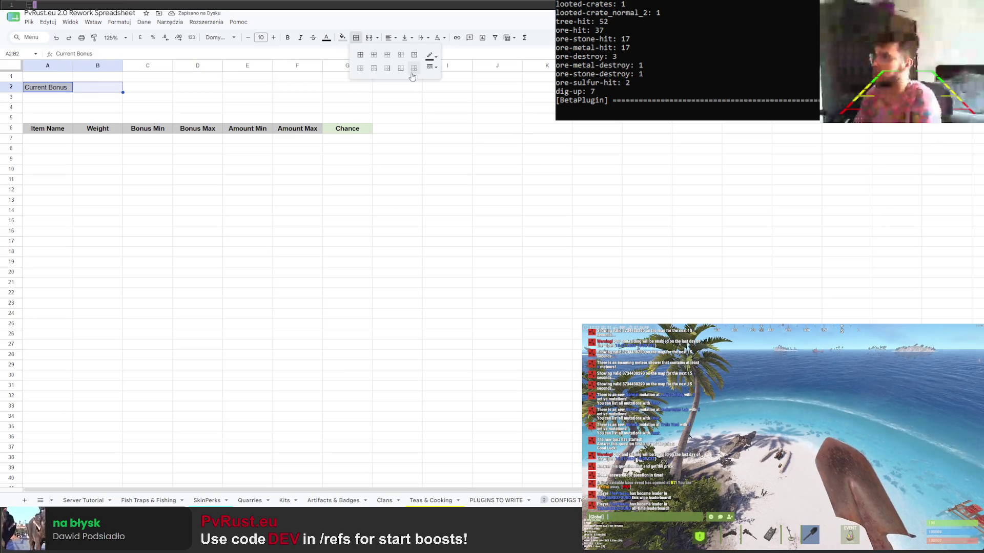
click(346, 95)
click(115, 88)
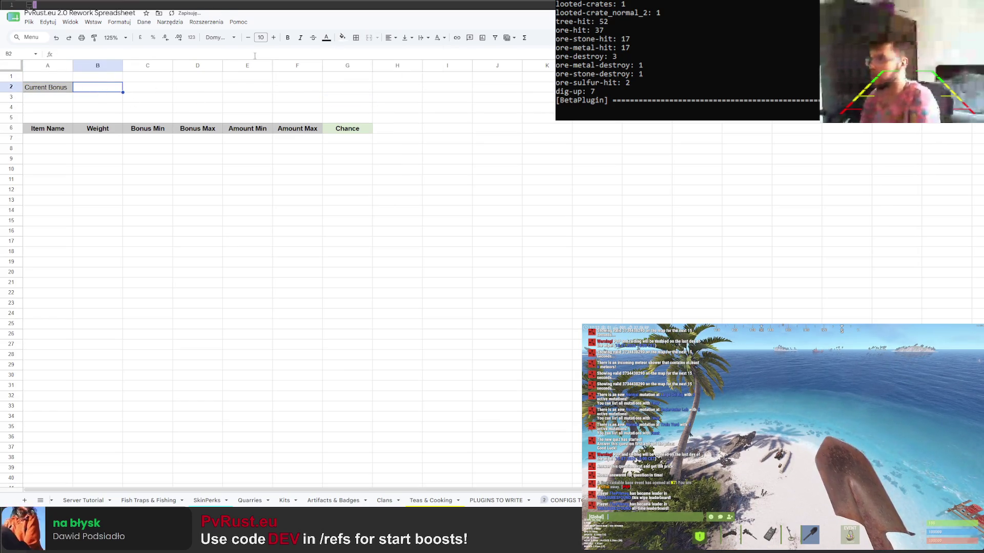
click(300, 37)
click(197, 96)
click(119, 89)
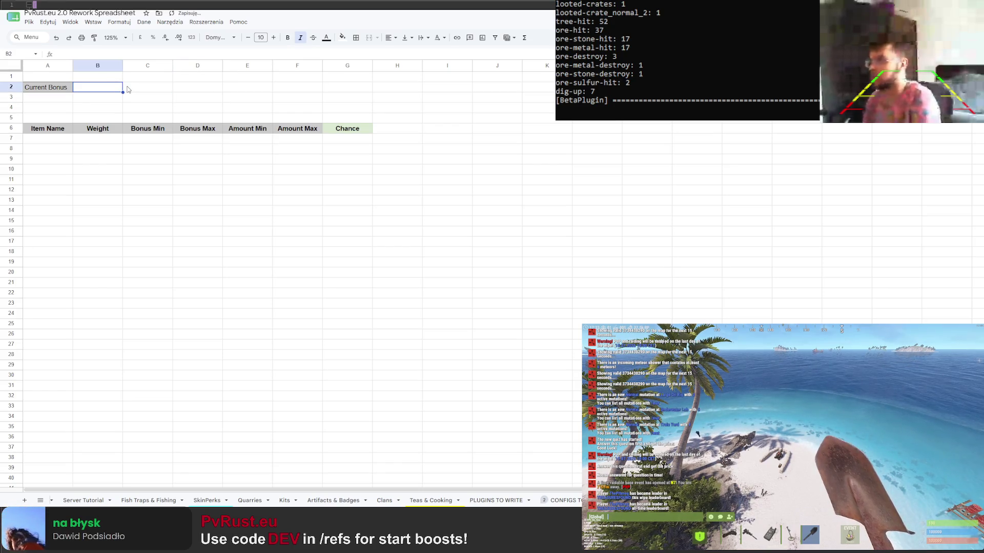
text(50)
key(Return)
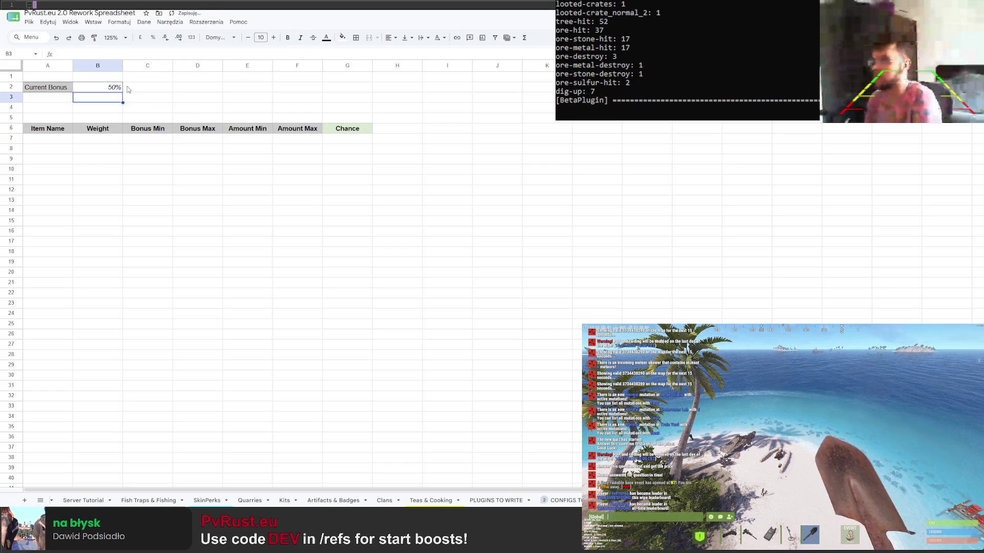
Centre A2:B2 and make the Current Bonus label bold italic
click(81, 89)
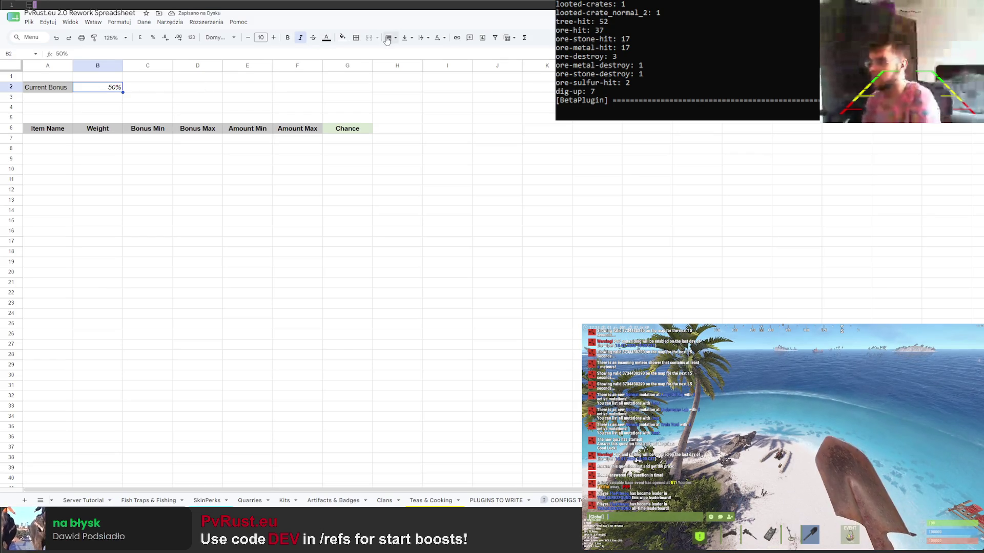
click(390, 37)
click(404, 52)
click(47, 87)
click(390, 38)
click(403, 53)
click(269, 97)
click(48, 87)
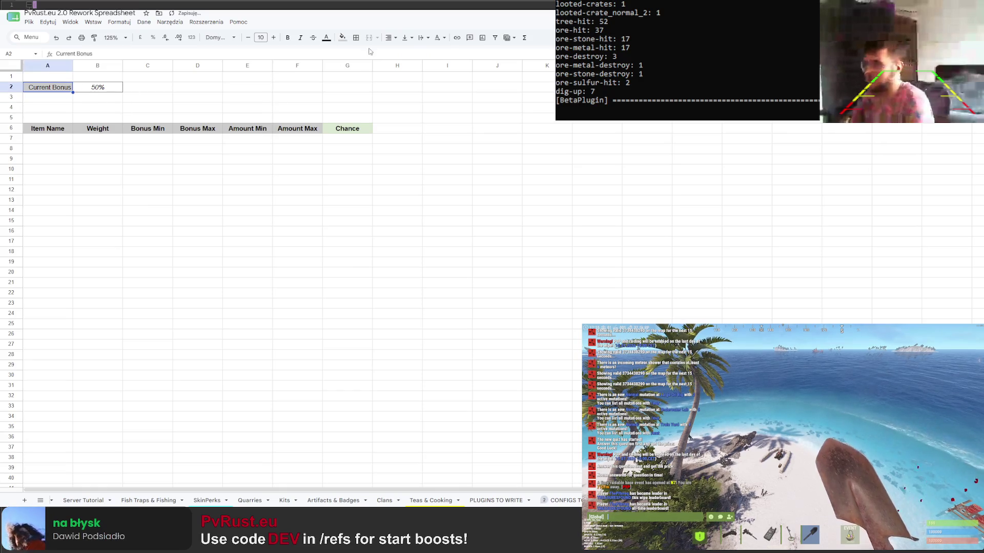
click(300, 37)
click(298, 107)
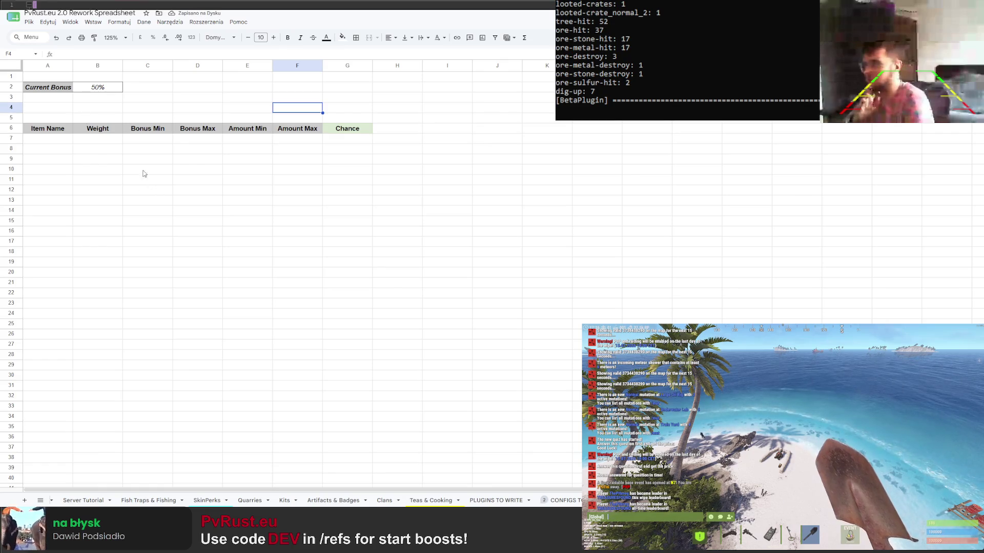
Add borders around the Item Name to Chance header row A6:G6 and start editing A7
drag(48, 129, 347, 128)
click(356, 37)
click(388, 59)
click(347, 179)
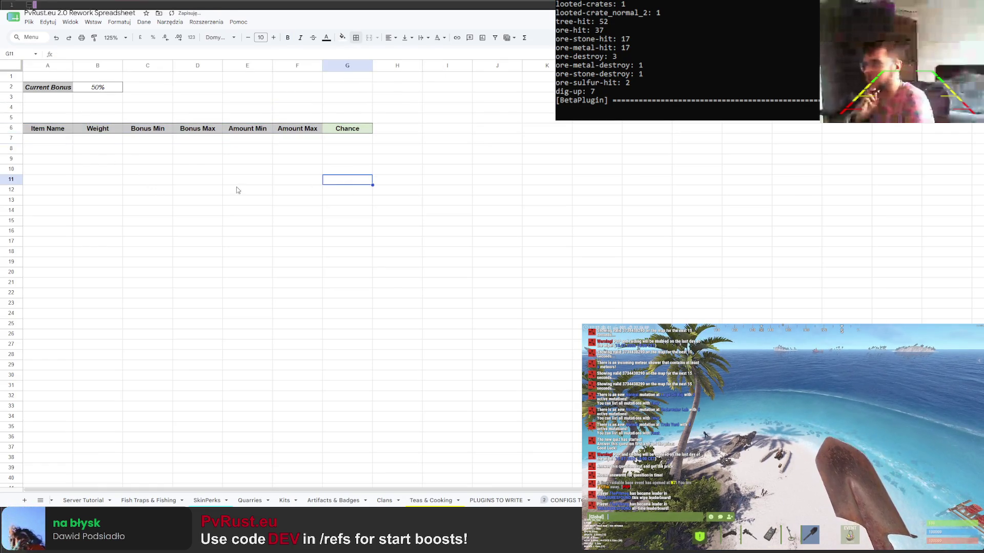
click(133, 181)
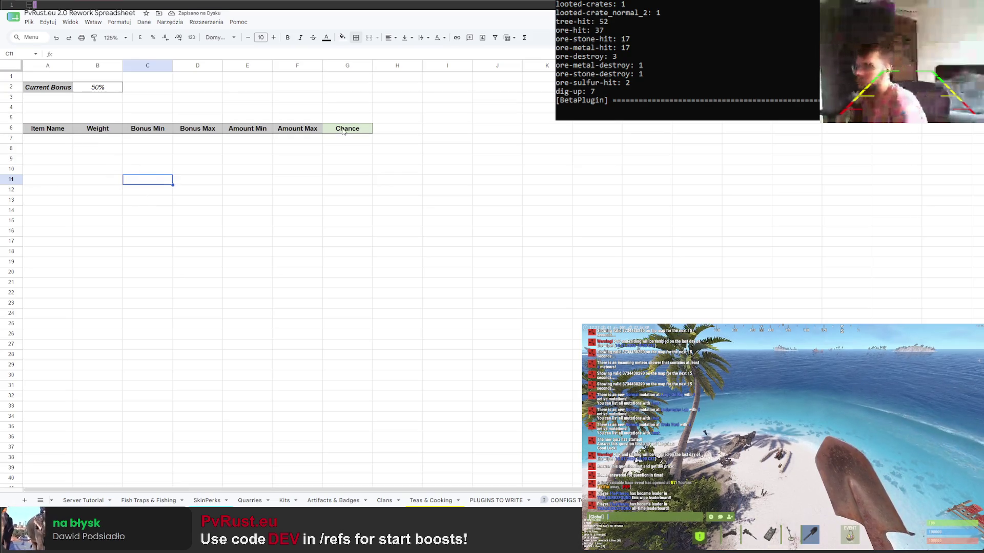
double_click(45, 139)
text(Ston)
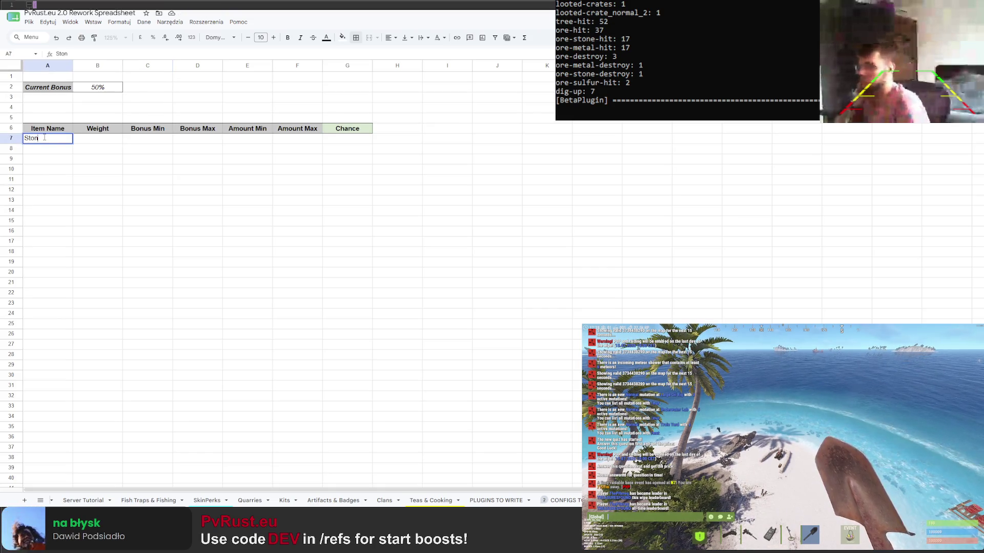
text(es)
Enter Stones with weight 1 and bonus range 0% to 100% in A7:D7
key(Tab)
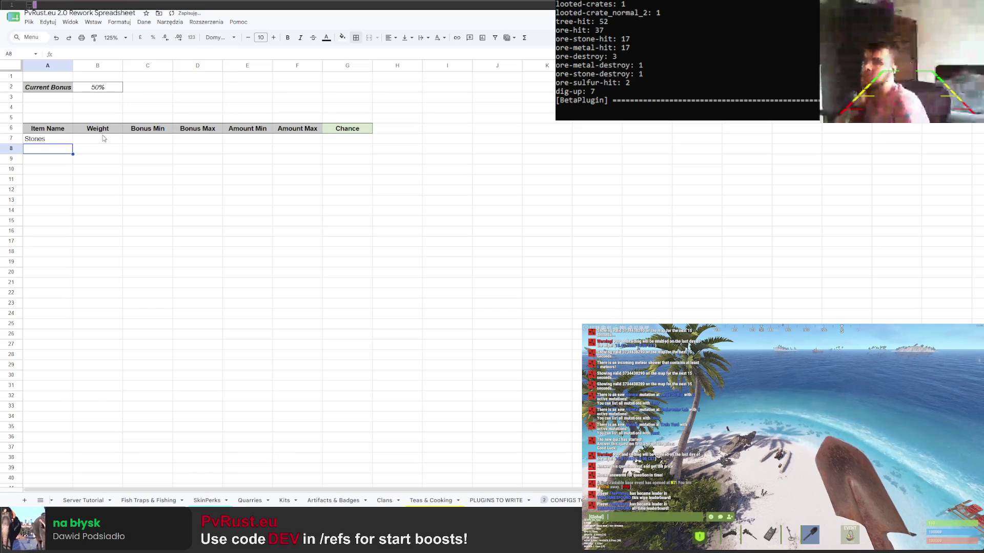
text(1)
key(Tab)
text(0)
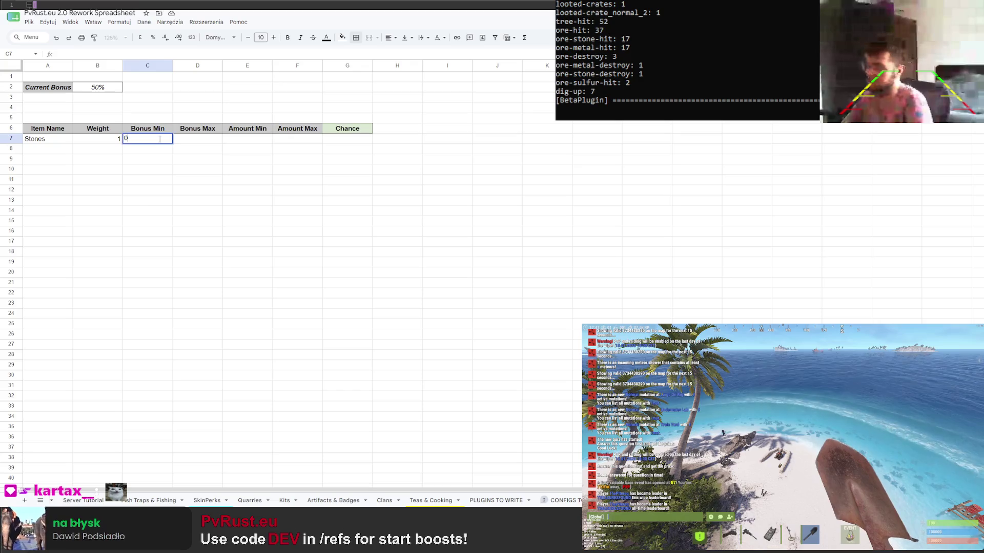
key(Return)
click(213, 139)
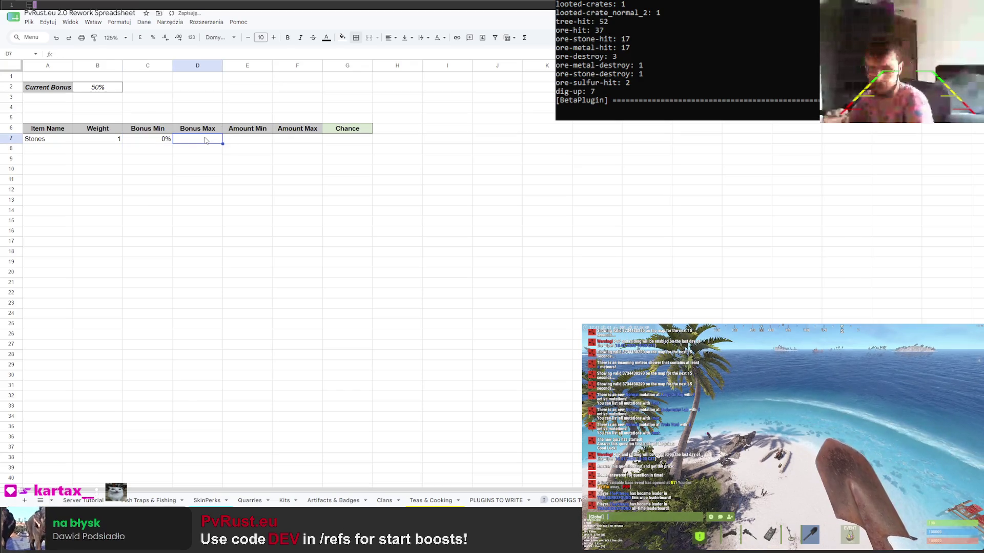
text(100%)
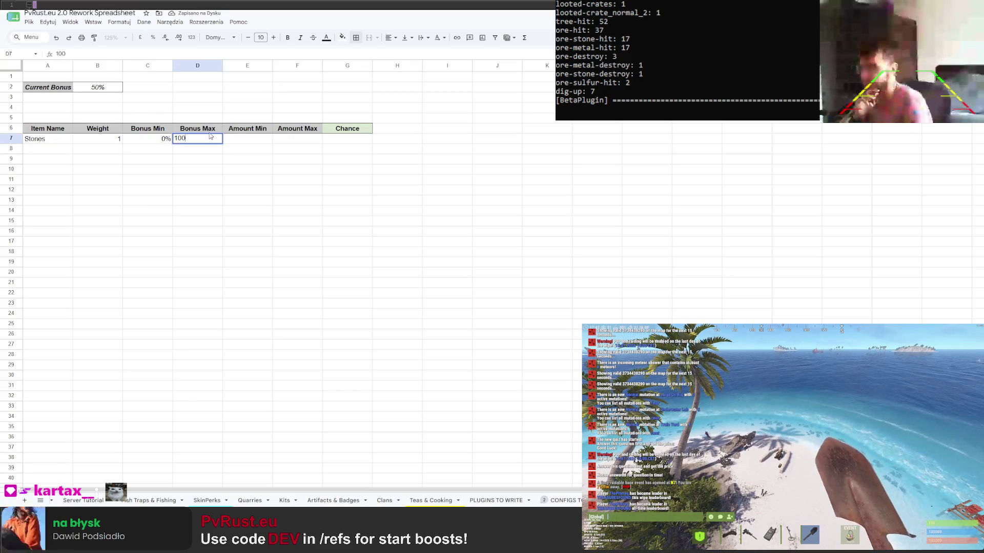
key(Return)
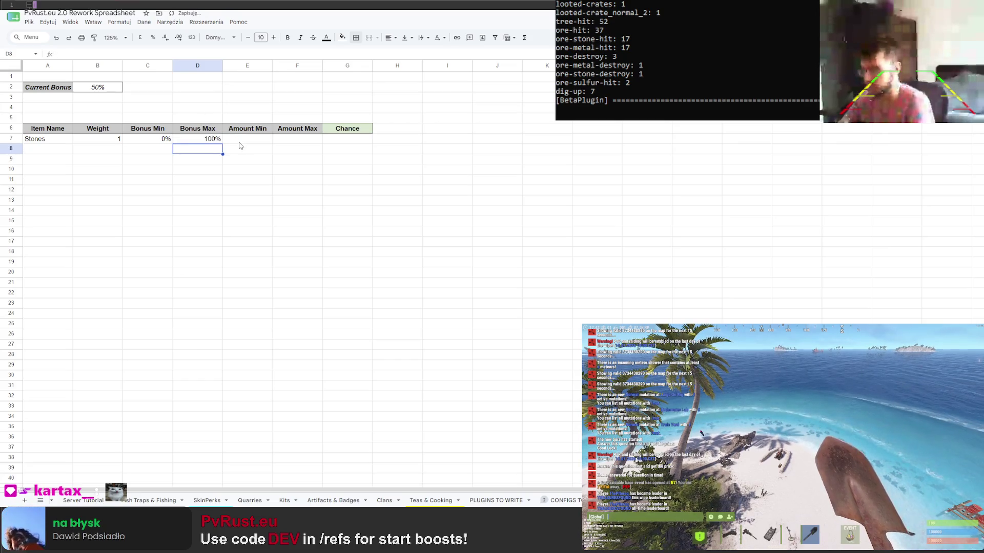
Enter amounts 5000 to 15000 for Stones in E7:F7, leaving Chance G7 empty
click(240, 141)
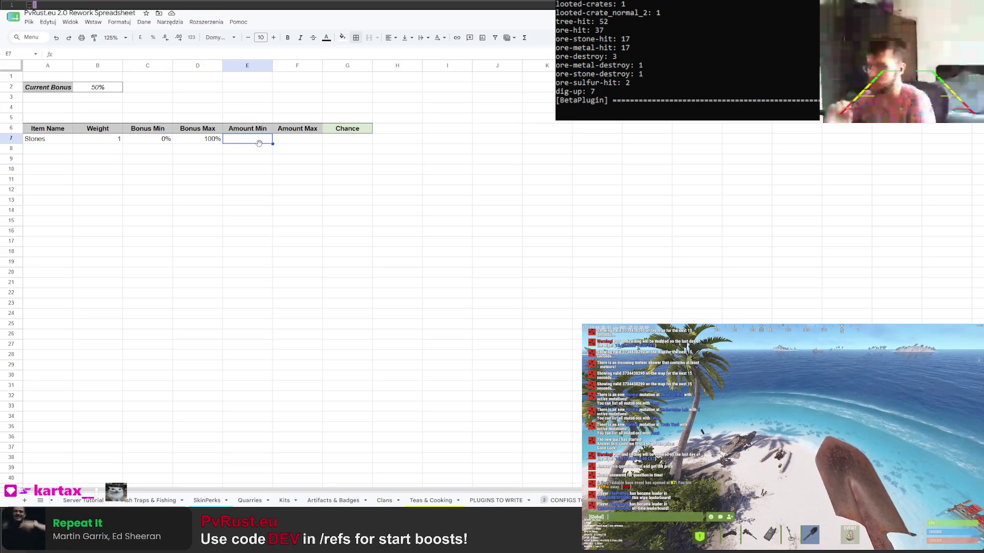
text(5000)
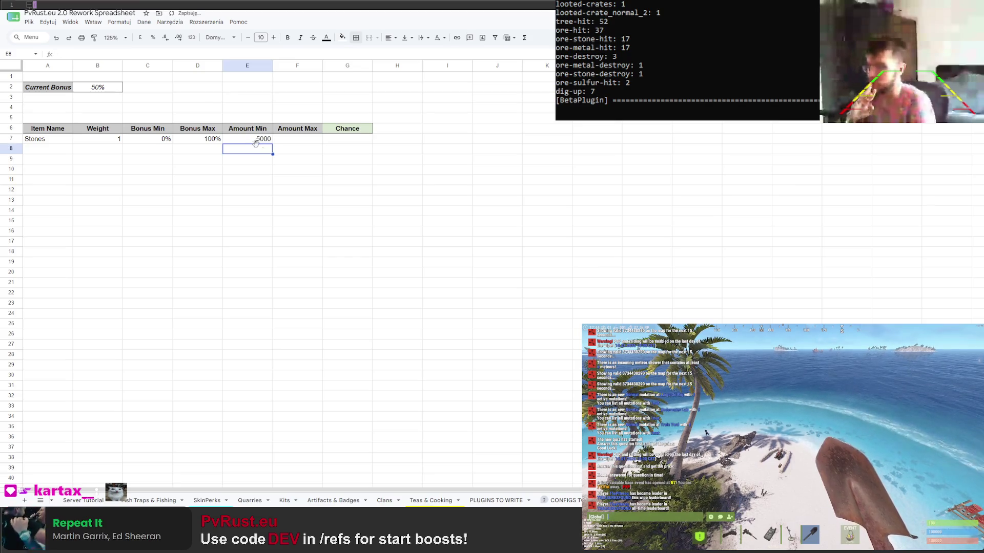
click(297, 140)
text(15000)
key(Return)
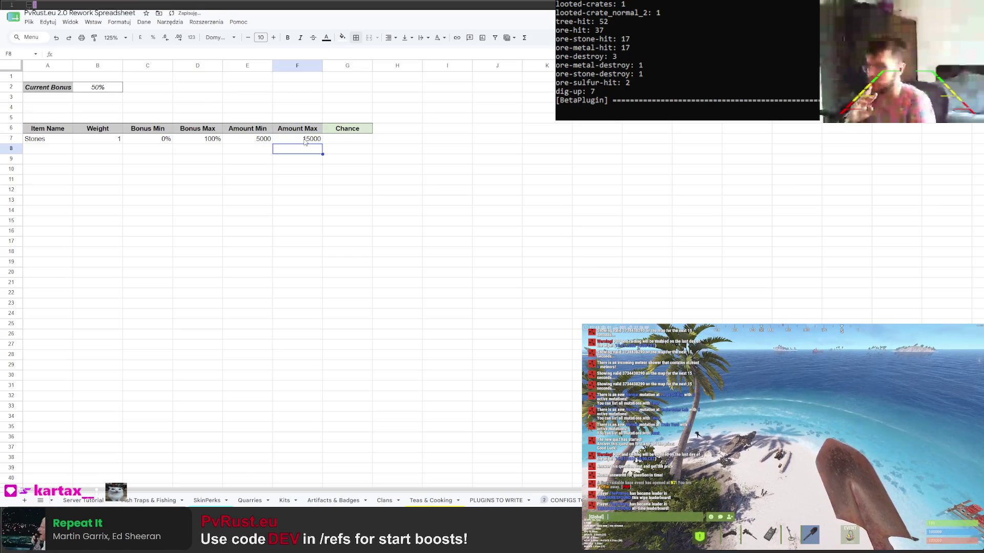
click(352, 139)
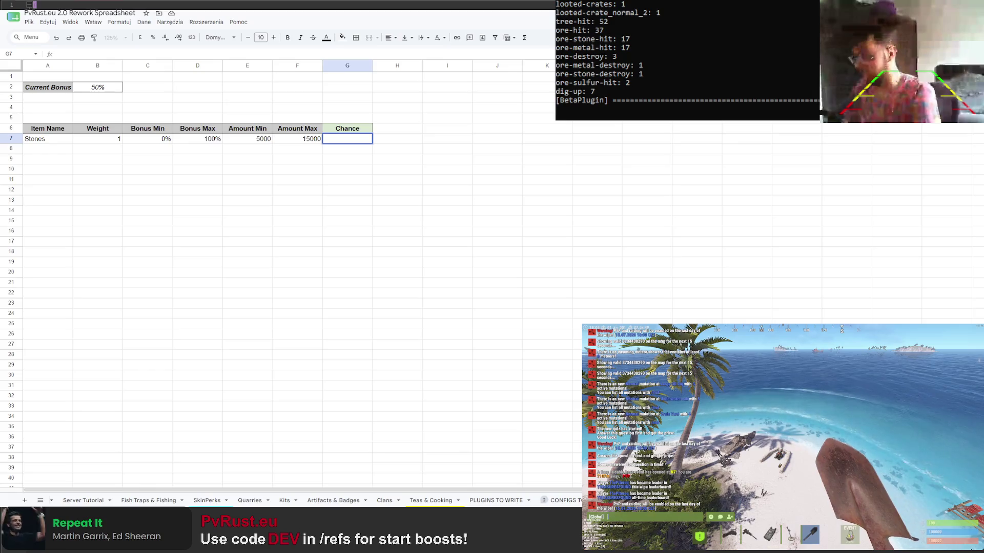
key(ctrl+t)
text(translator)
key(Return)
click(164, 107)
text(krotka)
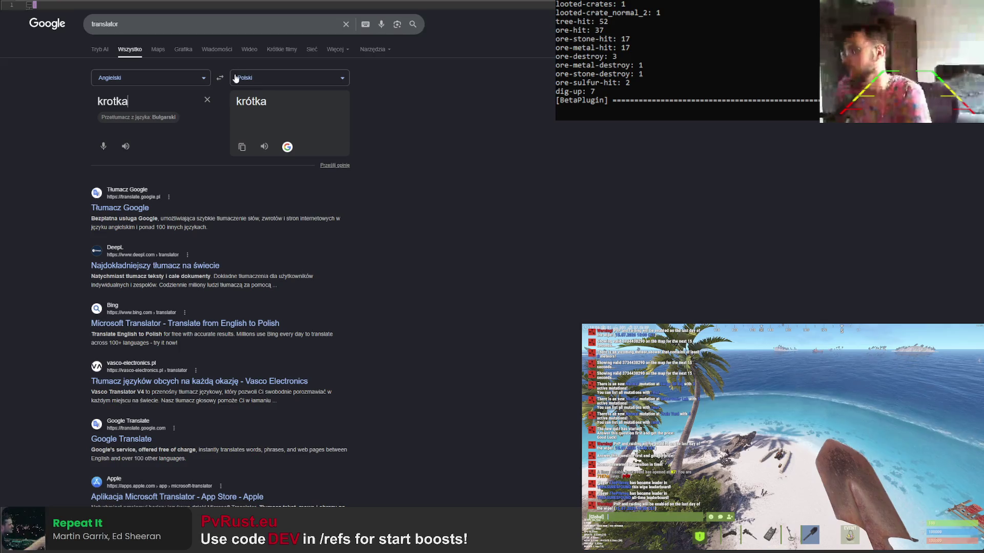
click(221, 78)
key(ctrl+a)
text(krotka)
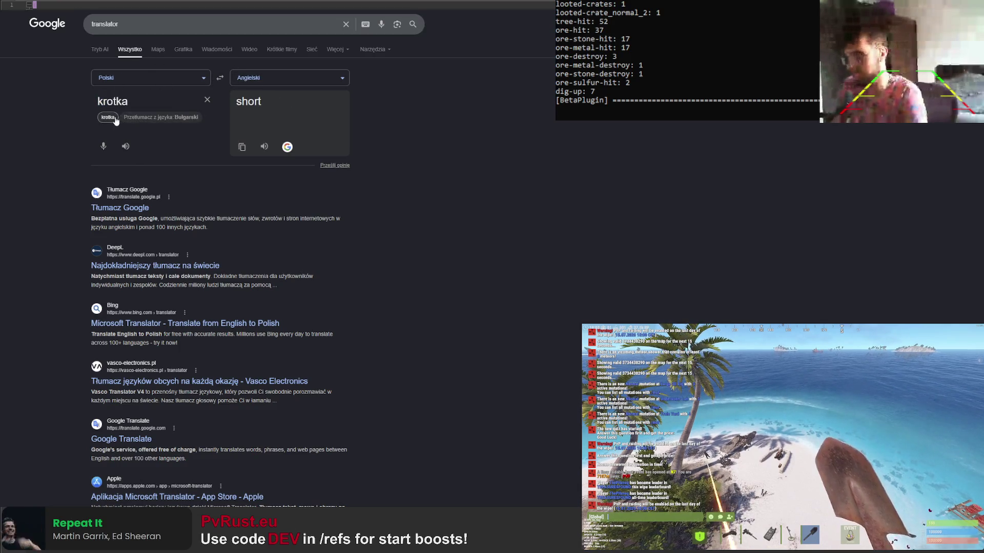
click(109, 118)
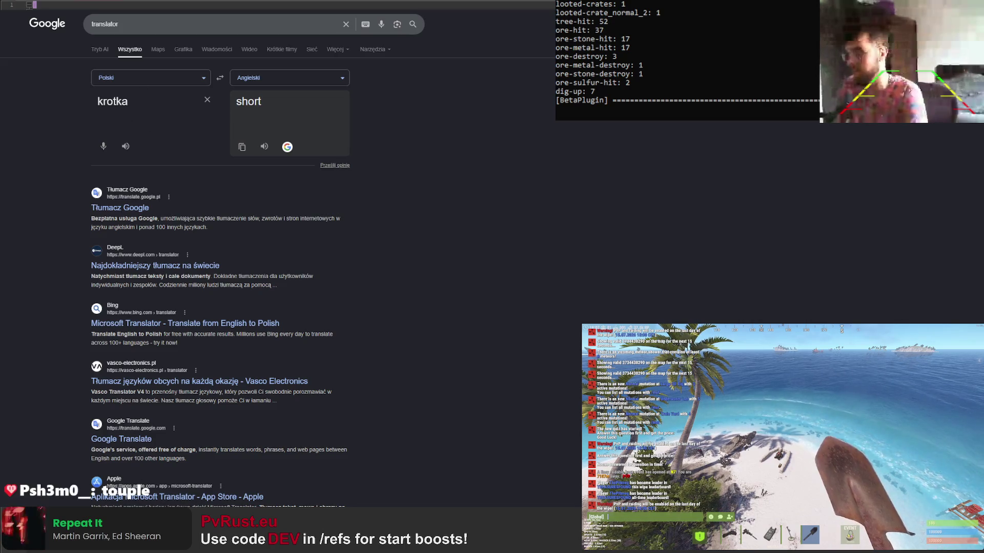
key(ctrl+Tab)
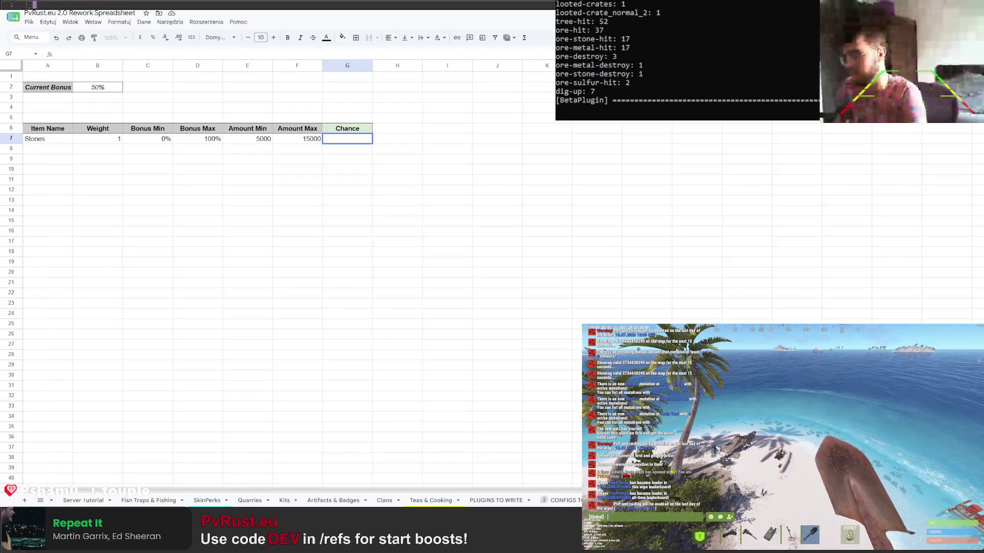
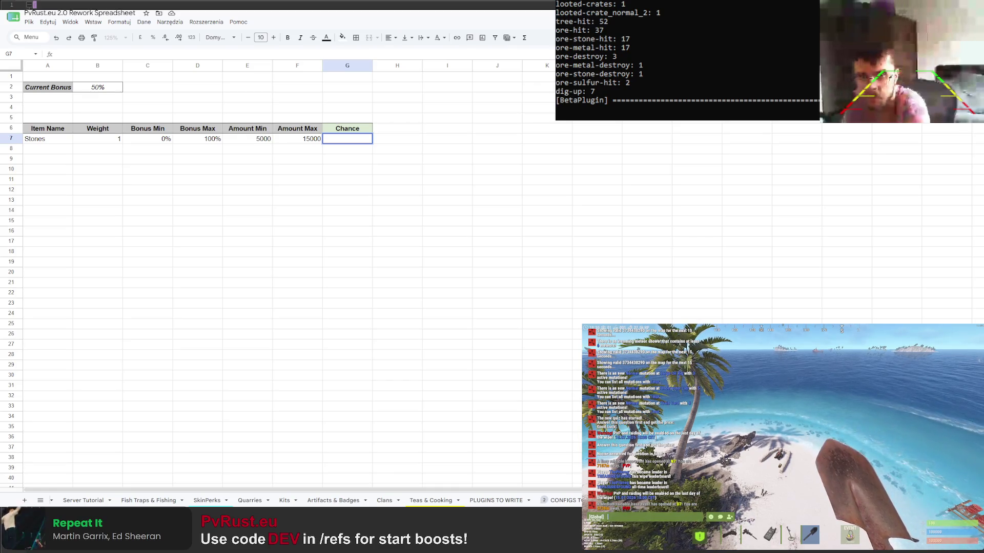
Paste the IF/SUMIFS chance formula into G7 and fill it down to row 42
click(447, 199)
click(351, 138)
key(ctrl+v)
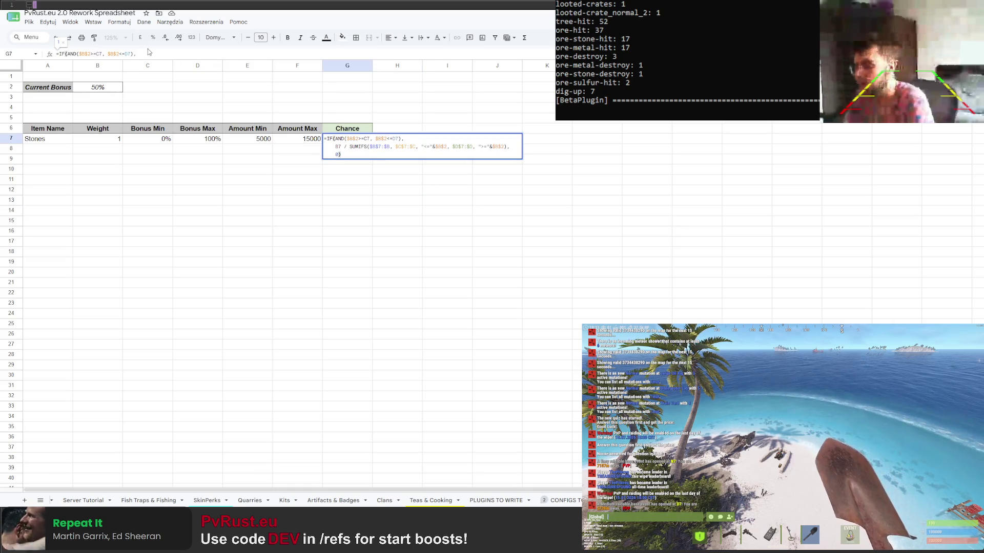
key(Return)
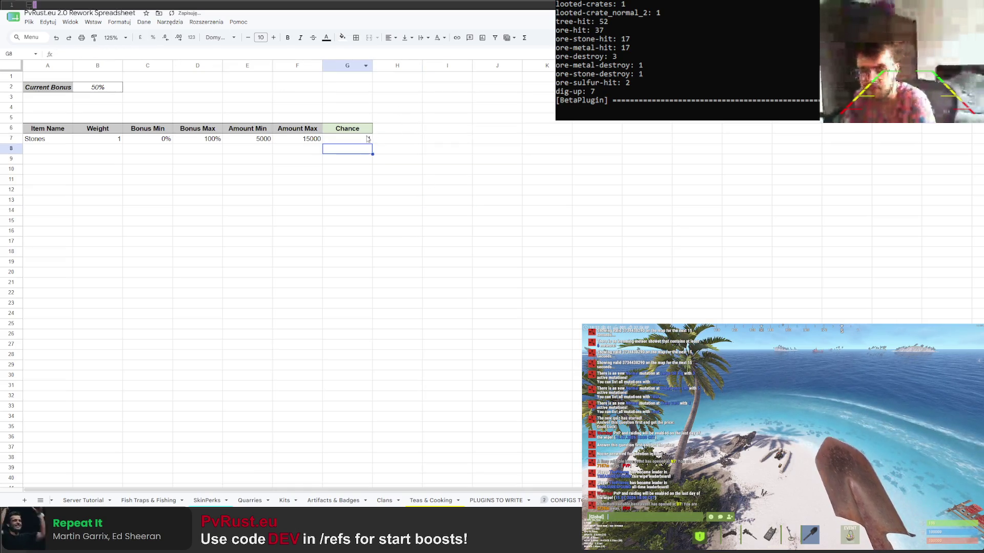
click(363, 142)
drag(372, 143, 354, 472)
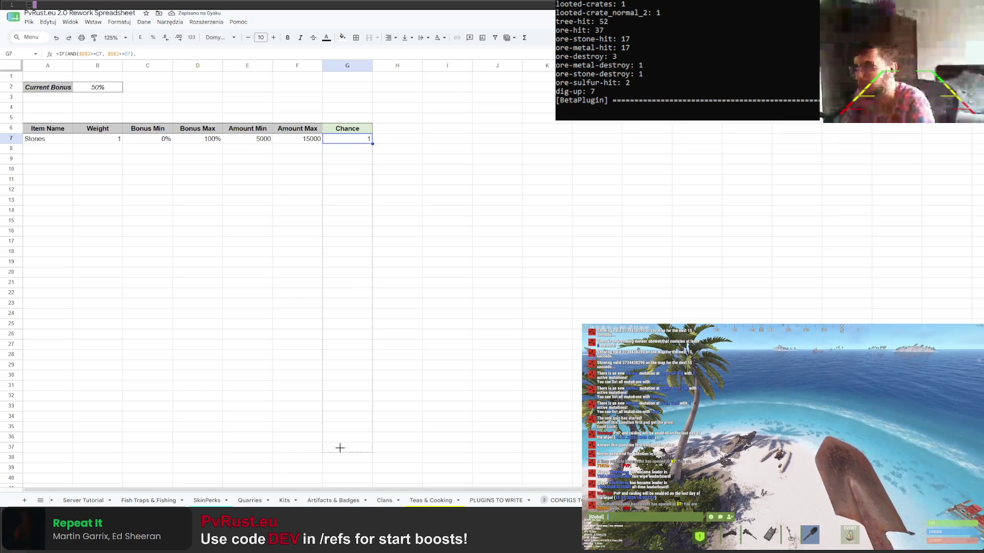
scroll(103, 170, up, 1)
mouse_move(46, 139)
mouse_down()
mouse_move(298, 140)
mouse_move(325, 203)
mouse_up()
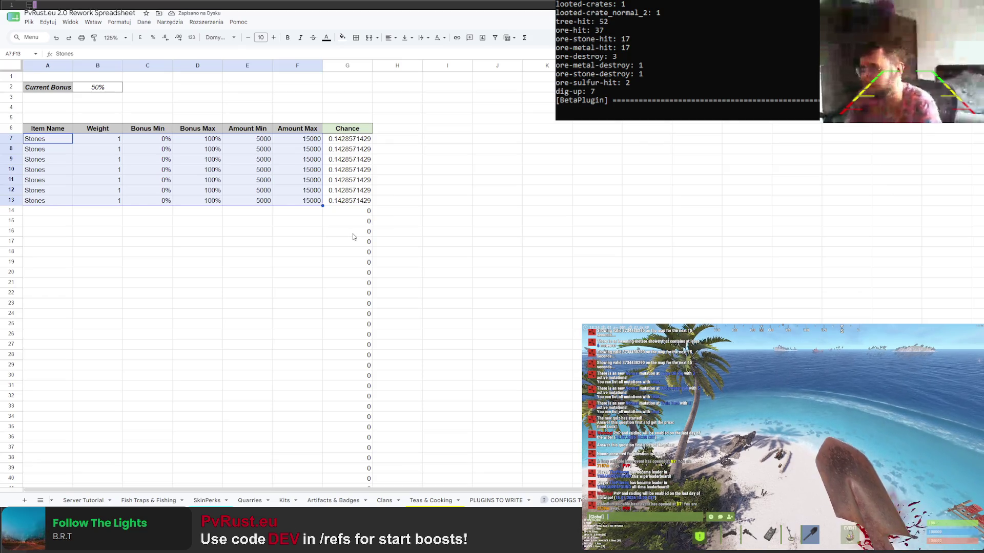
Set row 8's weight to 3 and try a Current Bonus of 150%
click(396, 234)
click(119, 150)
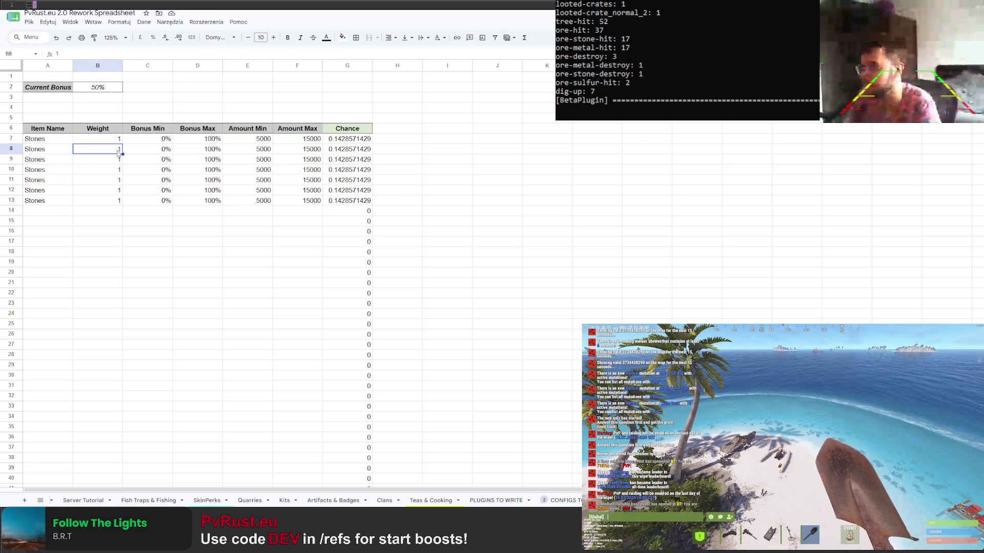
text(3)
click(476, 202)
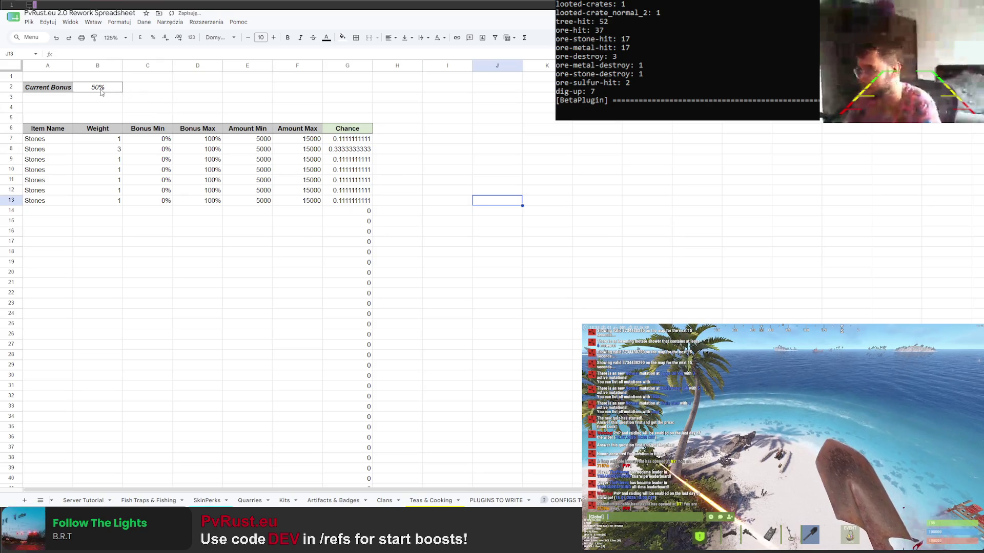
click(101, 91)
text(150)
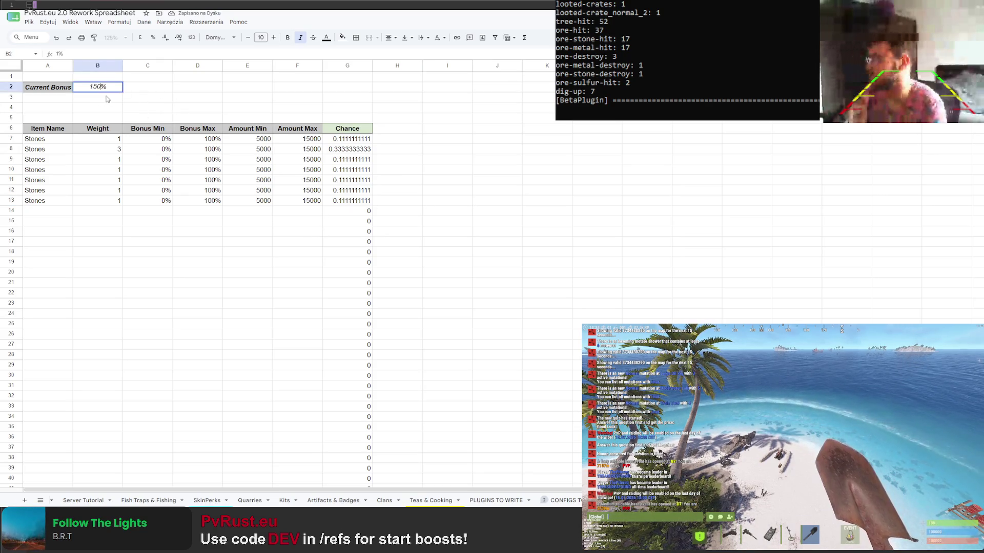
key(Return)
Raise bonus ranges: row 13 to 100%–250%, row 12 max 200%, row 11 to 50%–150%
click(113, 201)
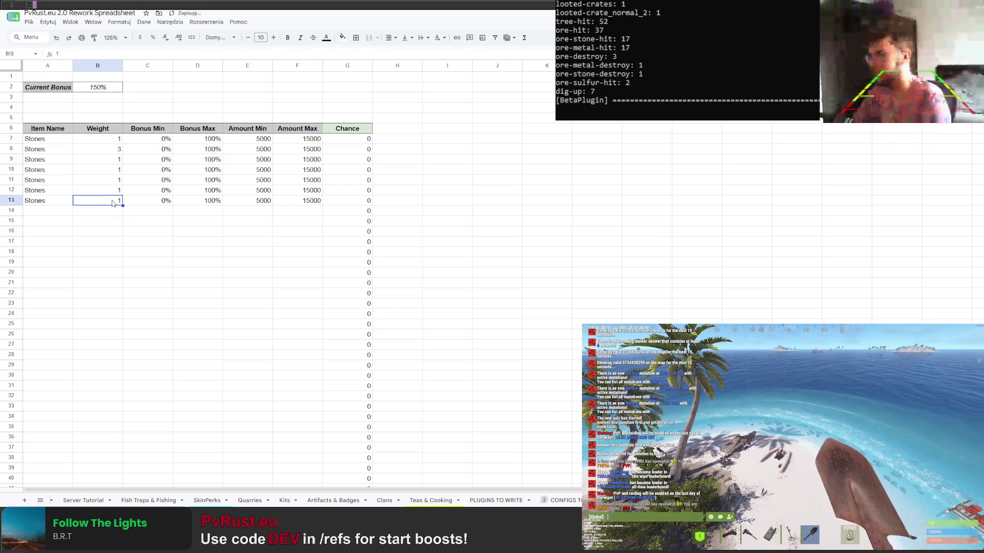
click(159, 200)
text(100)
key(Return)
click(205, 200)
text(250)
key(Return)
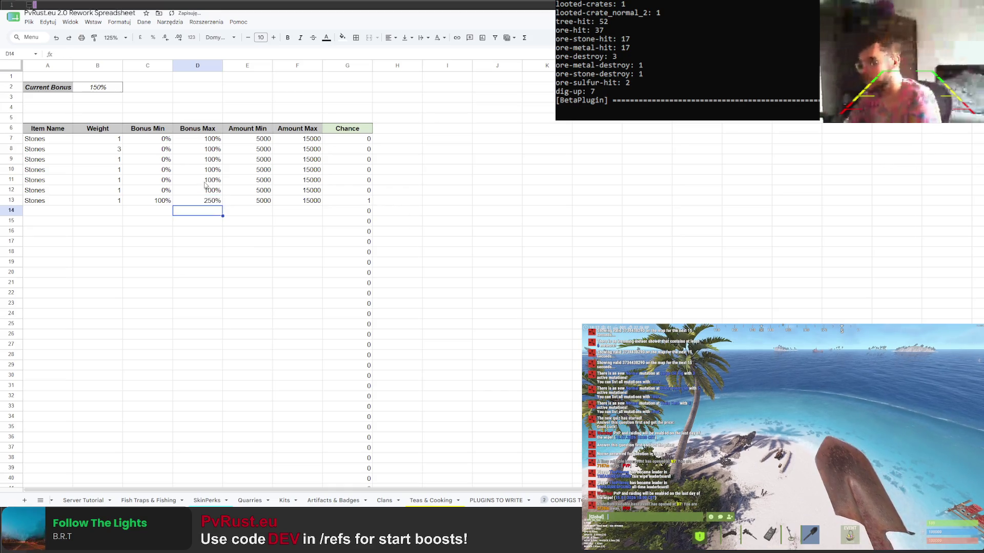
click(160, 190)
key(Down)
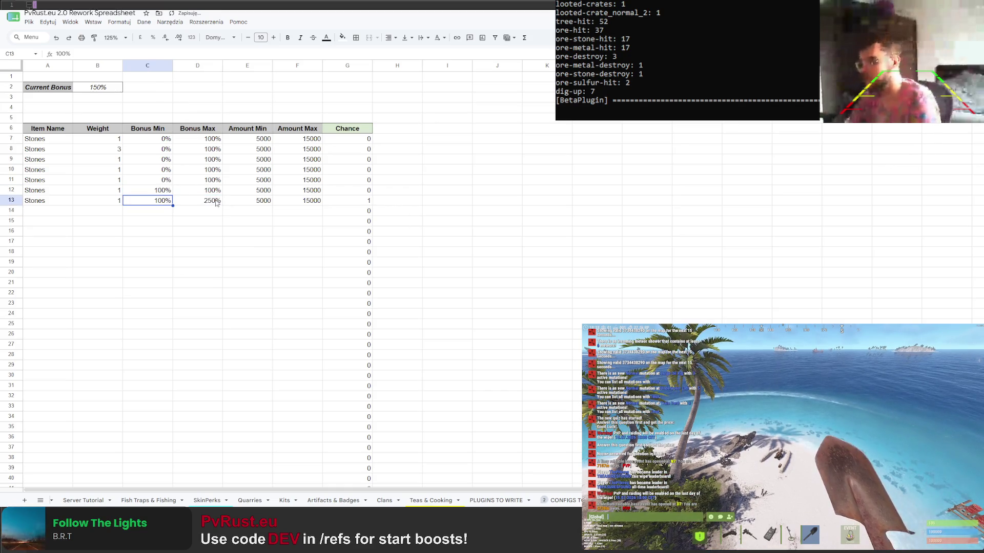
click(214, 190)
text(200)
key(Return)
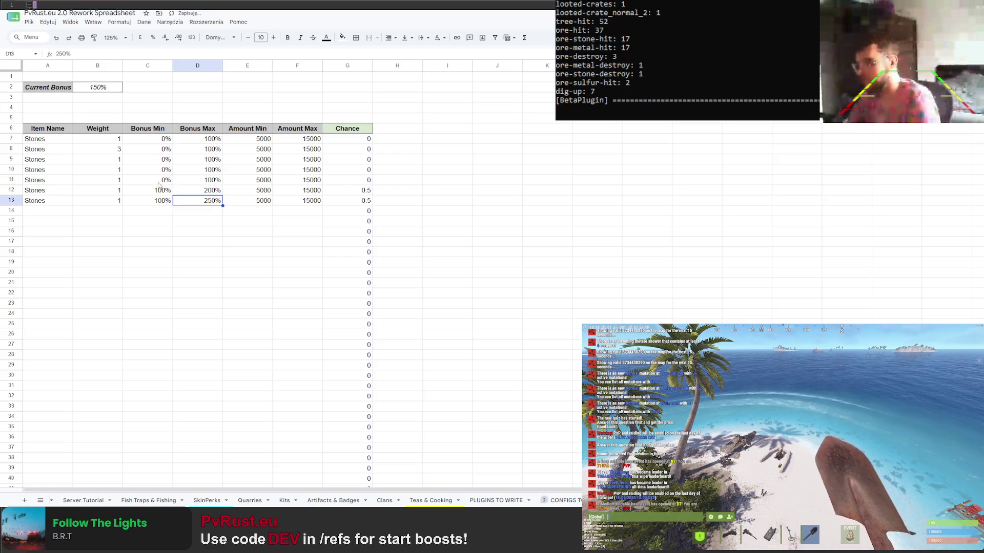
click(163, 181)
text(50)
key(Return)
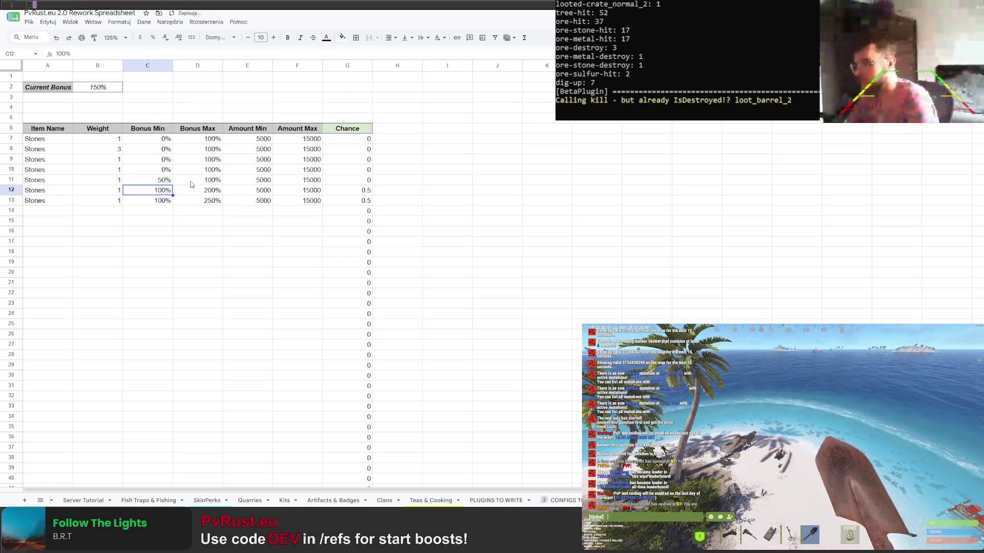
click(191, 181)
text(150)
key(Return)
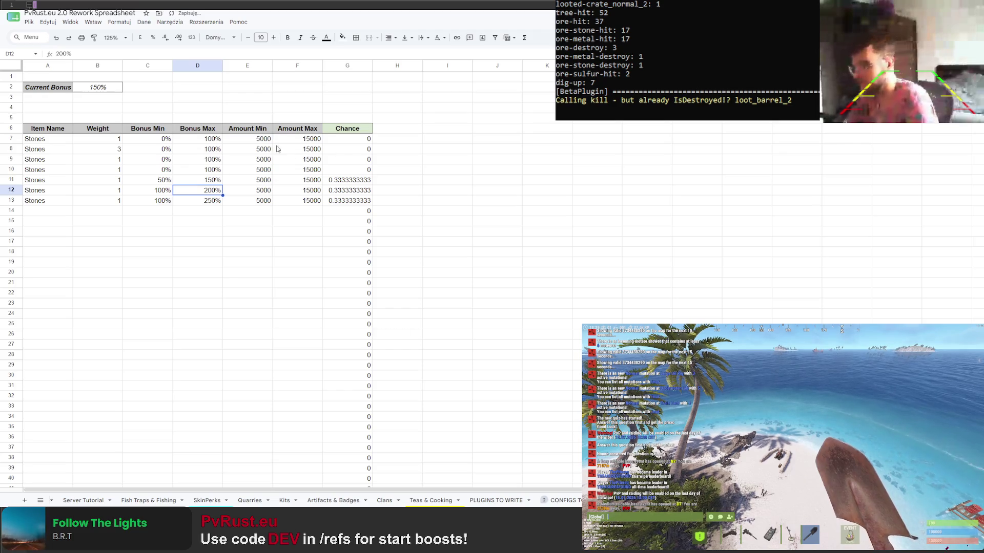
Change Current Bonus to 170%, then settle on 30%
click(108, 88)
text(170)
key(Return)
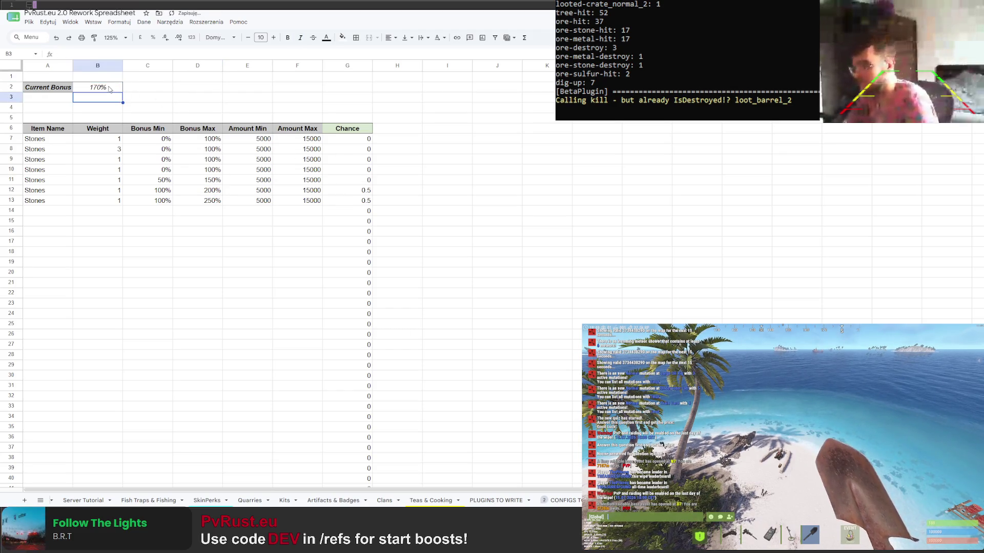
click(106, 88)
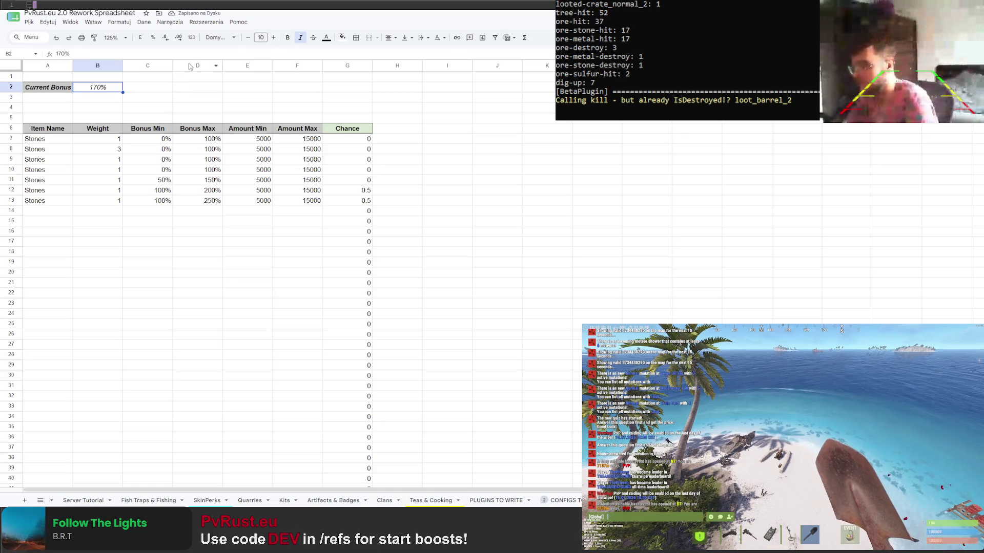
text(30)
key(Return)
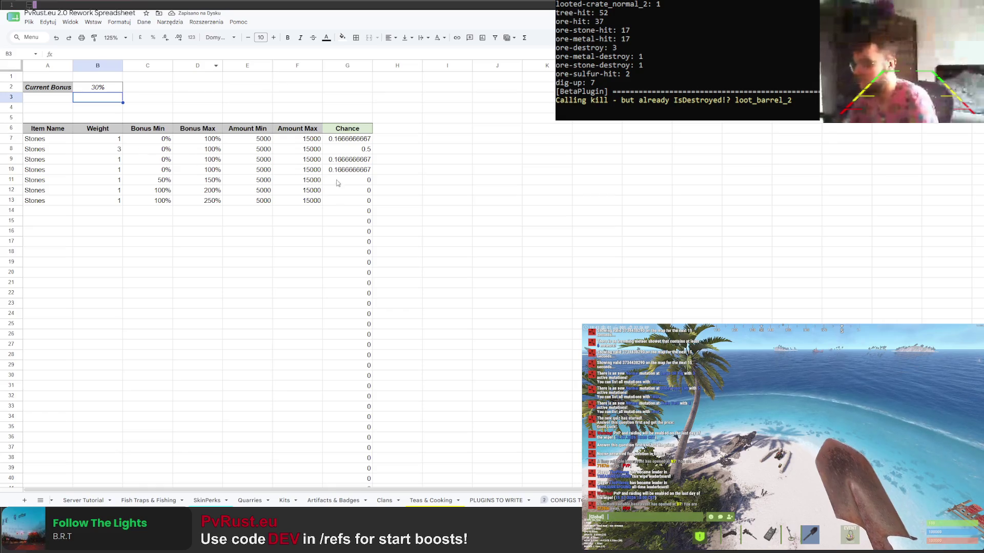
drag(347, 138, 350, 306)
scroll(350, 308, down, 6)
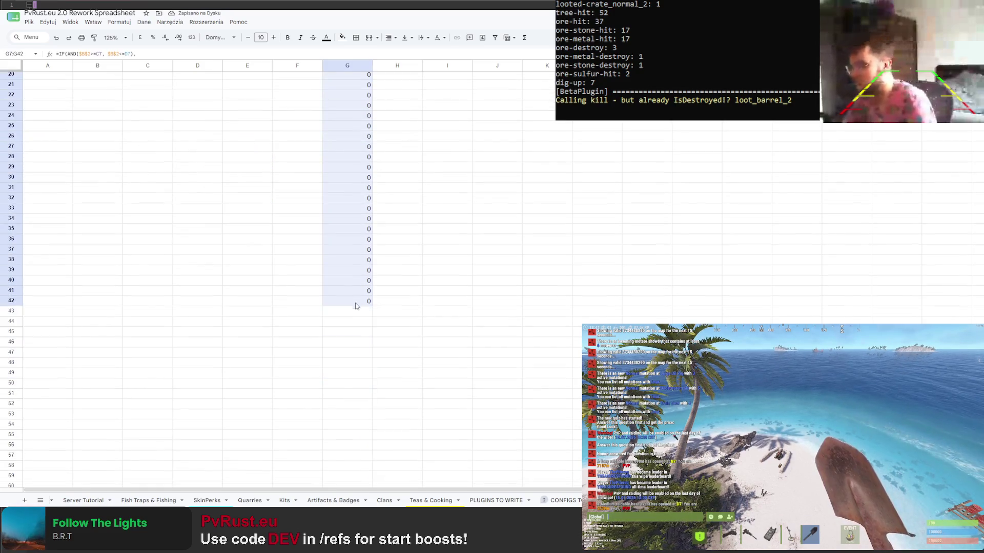
Format the Chance column G7:G42 as percentages
click(119, 22)
mouse_move(129, 55)
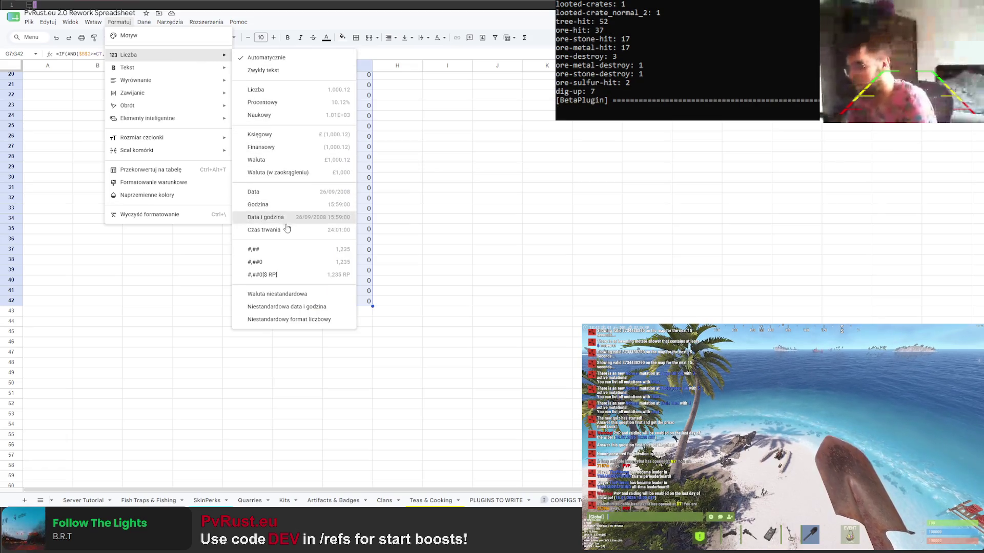
click(263, 102)
scroll(376, 223, up, 6)
click(438, 228)
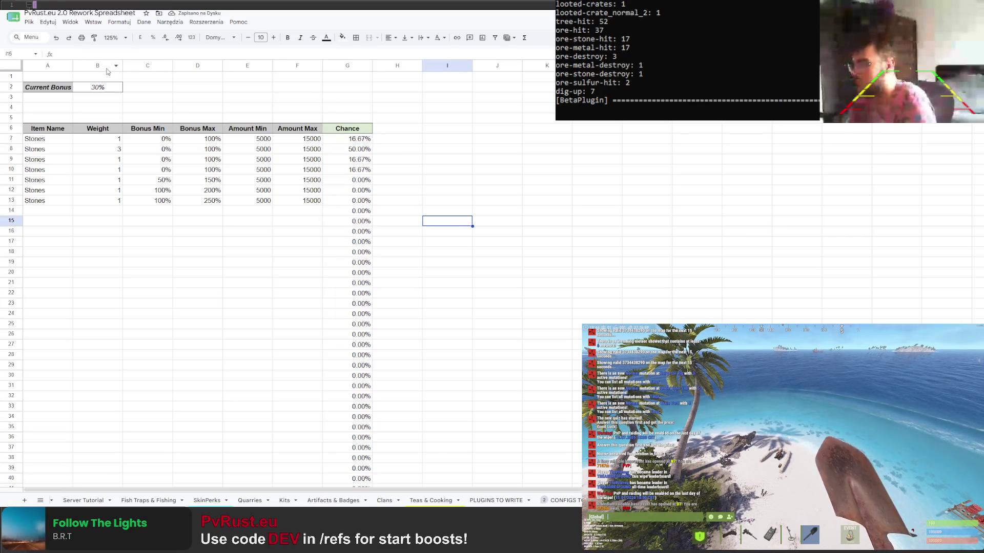
Widen the Item Name column and narrow the Bonus Max and Amount Min columns
drag(73, 66, 130, 67)
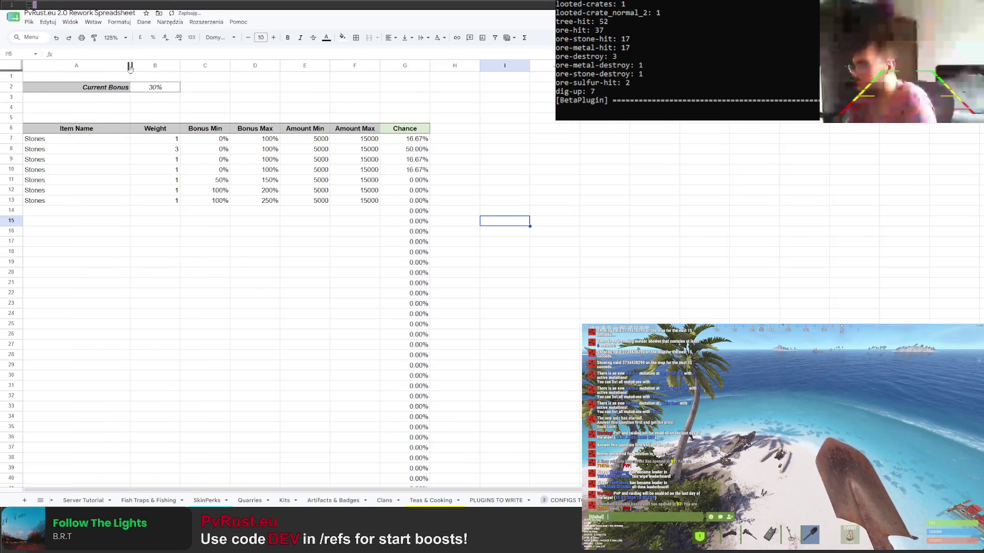
drag(126, 68, 250, 66)
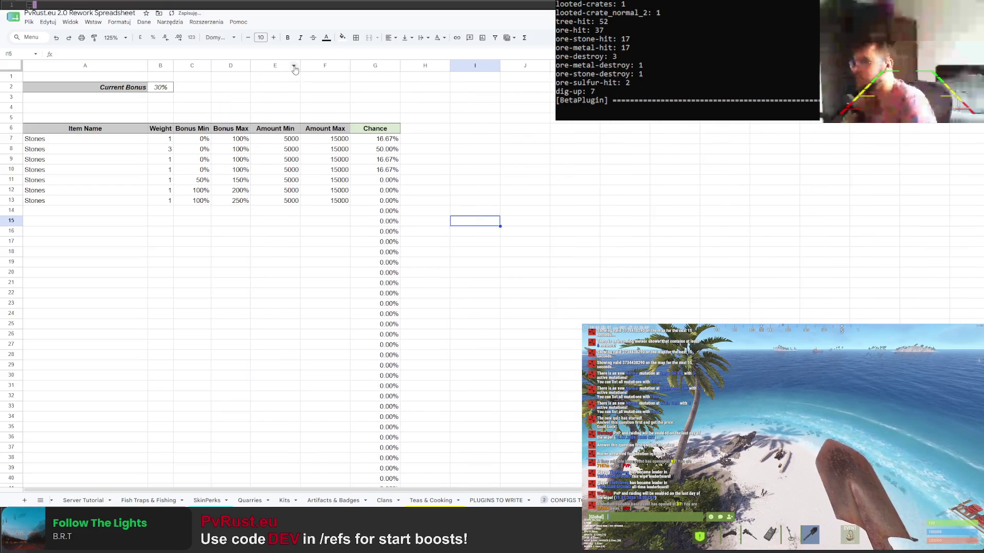
mouse_move(311, 66)
mouse_down()
mouse_move(293, 66)
mouse_move(363, 65)
mouse_up()
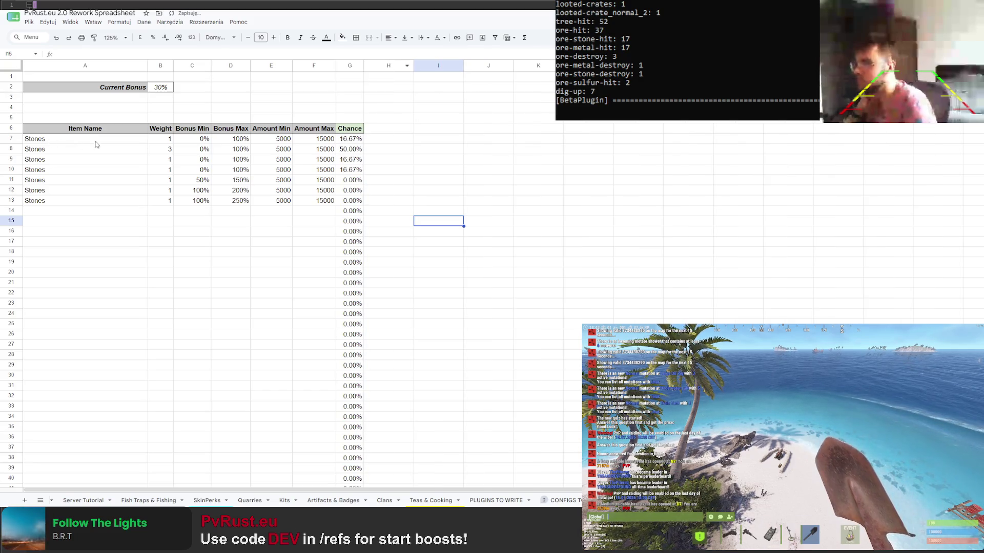
drag(81, 140, 93, 201)
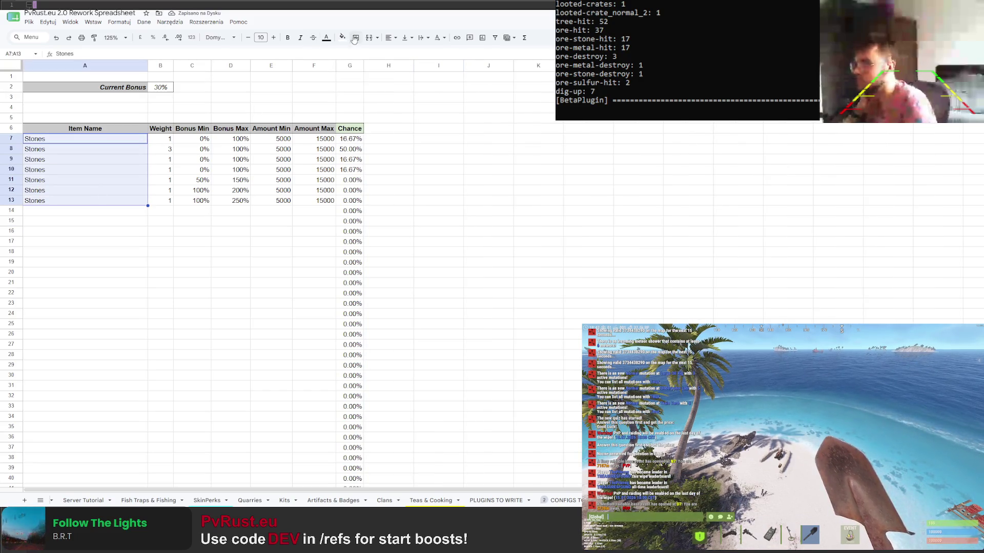
Right-align and italicise the item names in A7:A13
click(384, 38)
click(411, 56)
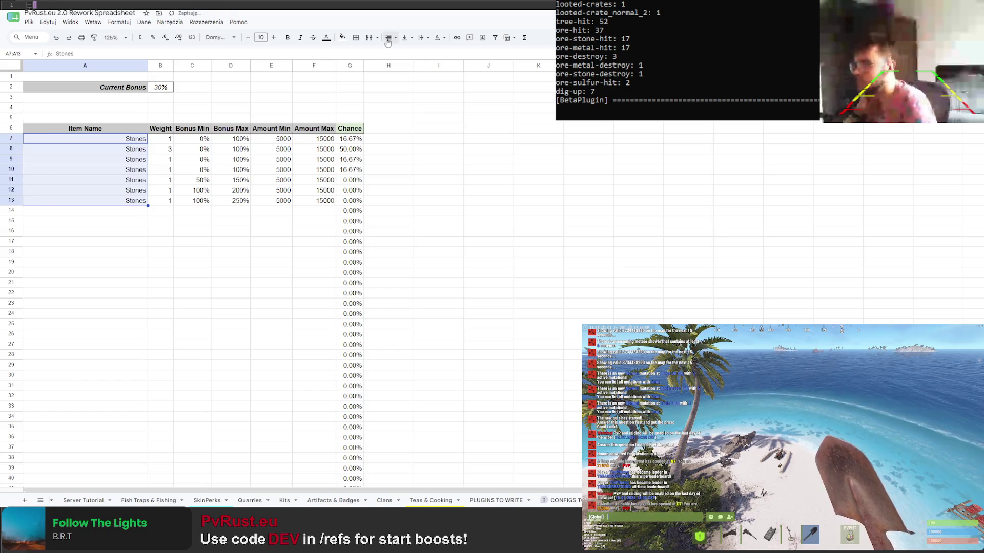
key(ctrl+i)
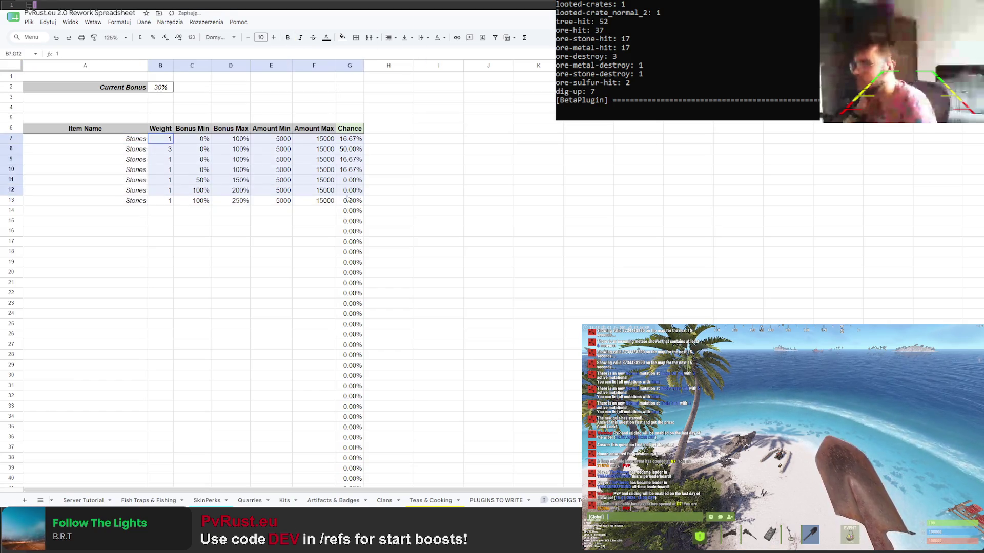
Center the numeric values in B7:G13
drag(162, 139, 350, 201)
drag(93, 139, 93, 170)
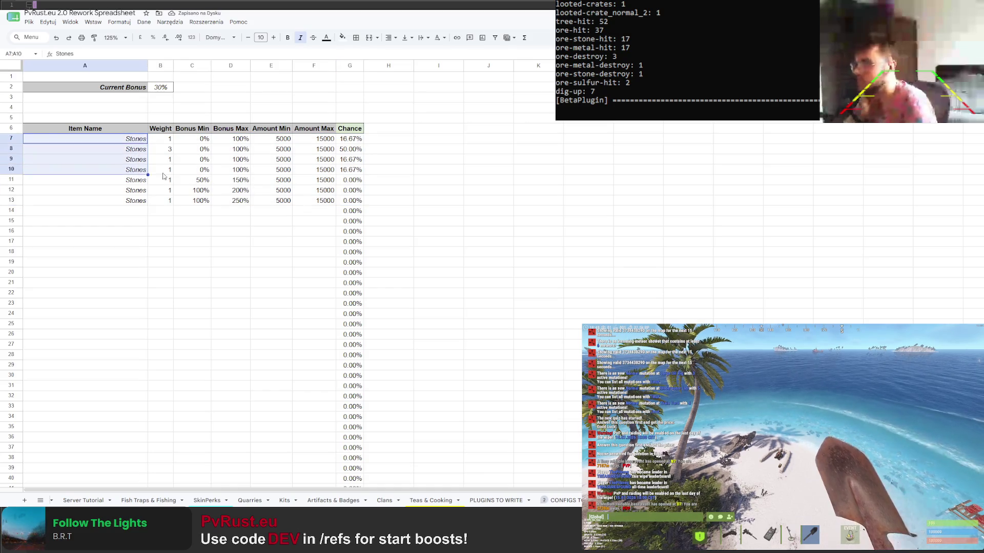
drag(161, 139, 358, 203)
click(389, 37)
click(400, 58)
click(388, 159)
Fill the Chance values light green and the Chance header green
drag(350, 139, 355, 206)
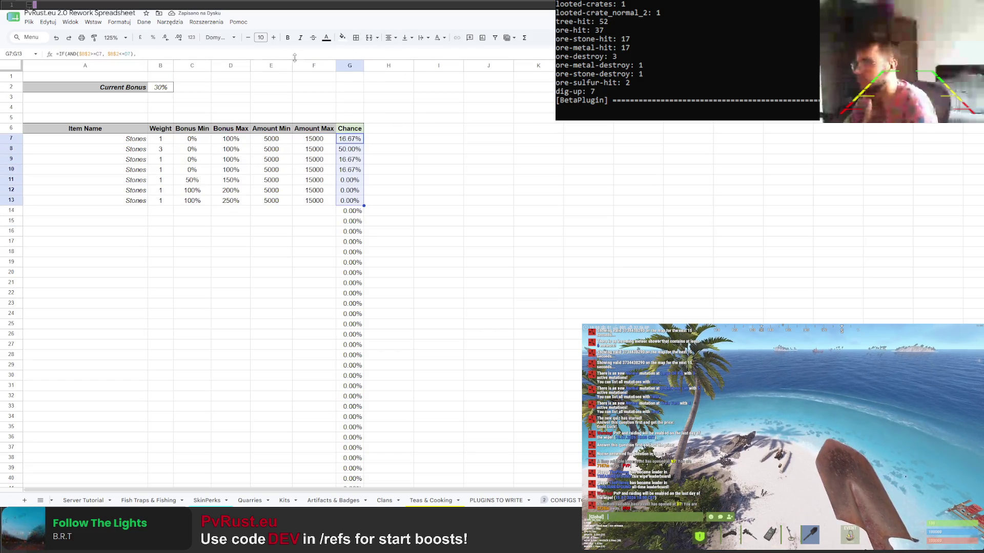
click(439, 169)
click(359, 202)
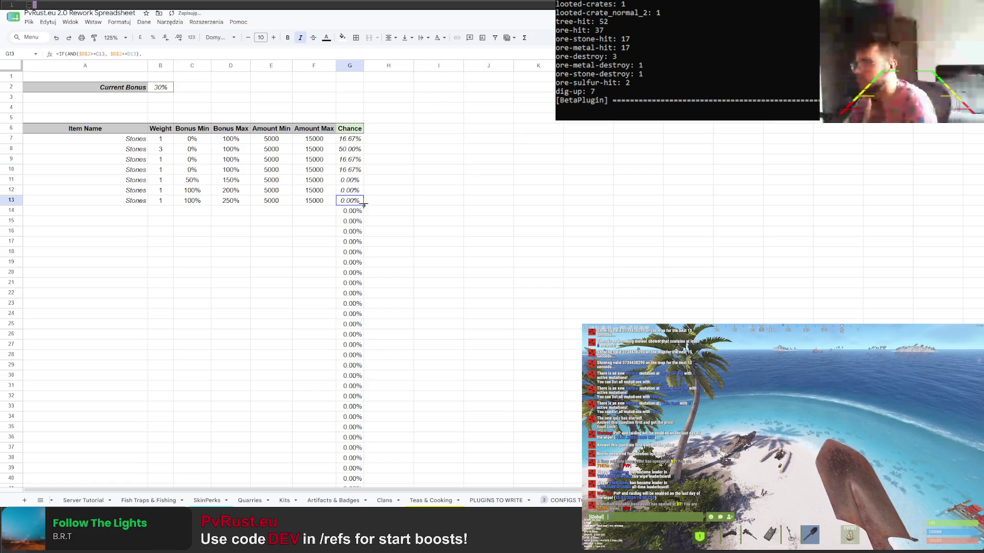
drag(364, 203, 369, 310)
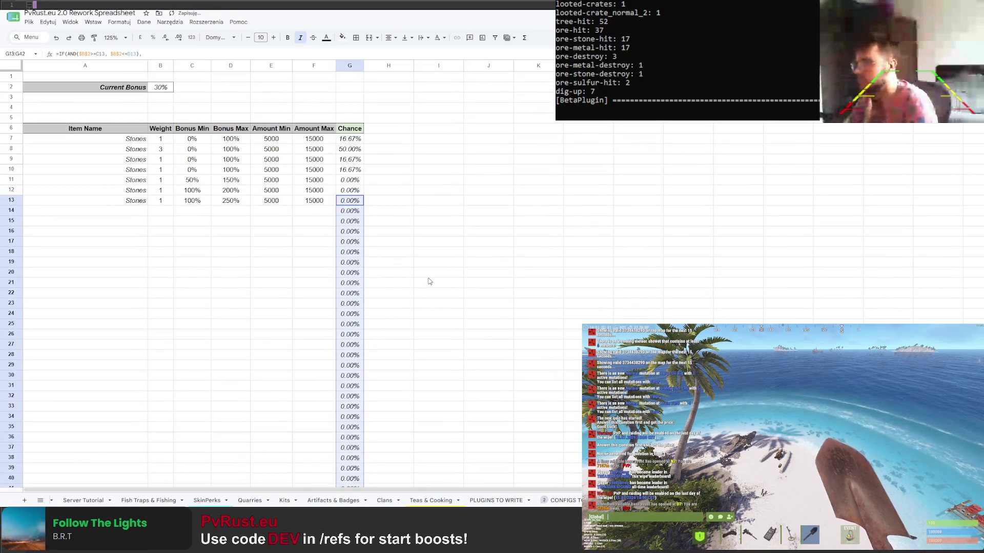
click(349, 140)
click(356, 129)
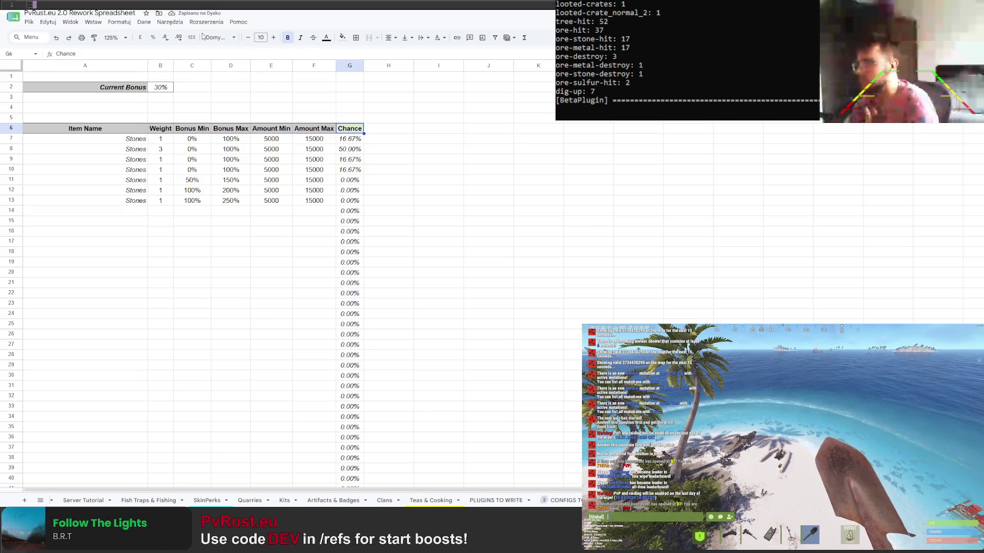
drag(349, 140, 350, 351)
scroll(444, 241, up, 3)
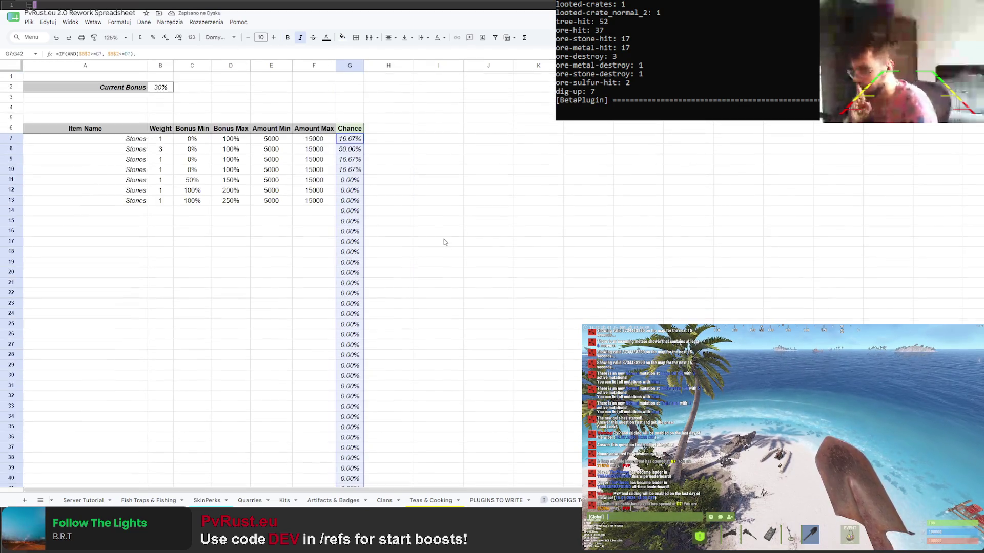
click(340, 37)
click(385, 82)
key(Up)
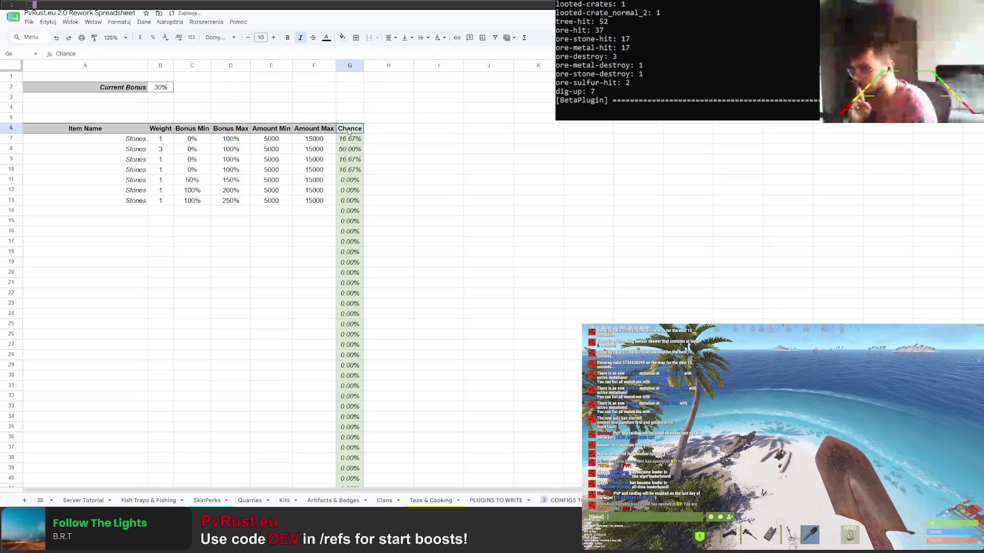
click(346, 40)
click(381, 94)
click(438, 139)
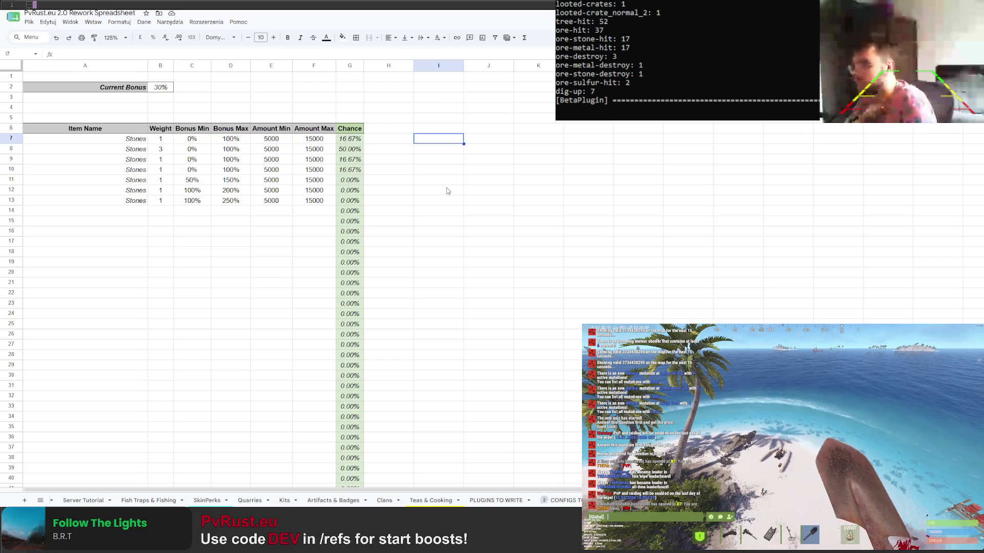
Right-align the Item Name header in A6
click(85, 129)
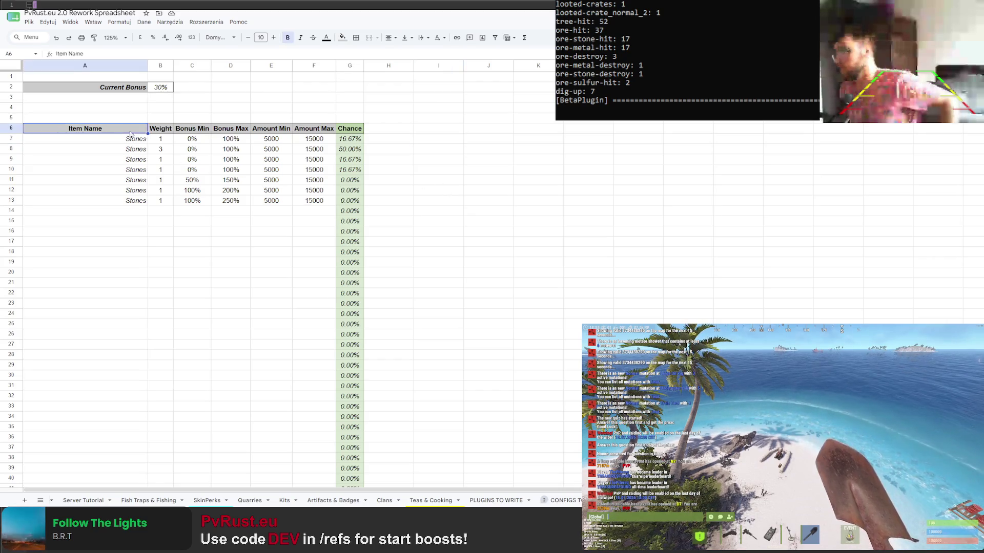
click(389, 38)
click(416, 54)
click(495, 158)
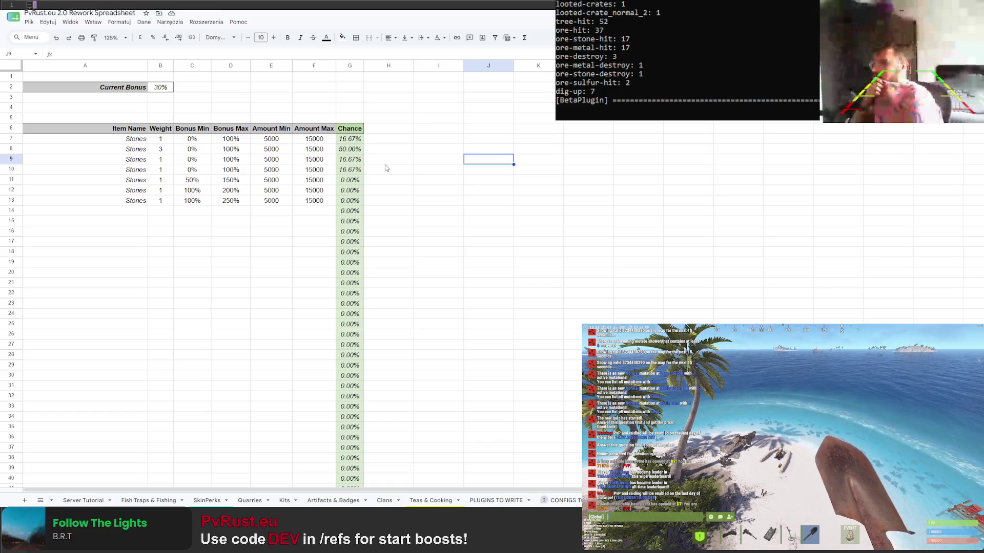
click(349, 139)
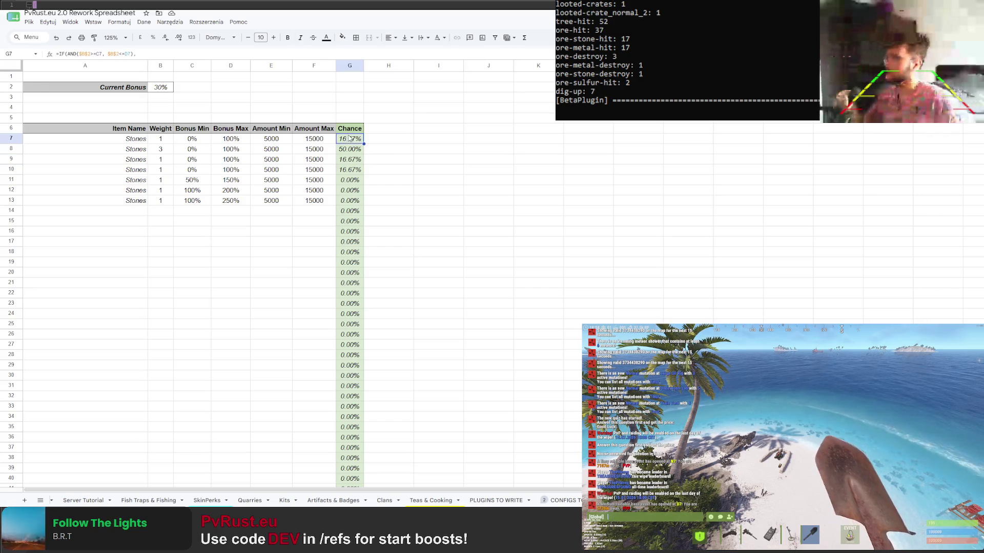
click(165, 53)
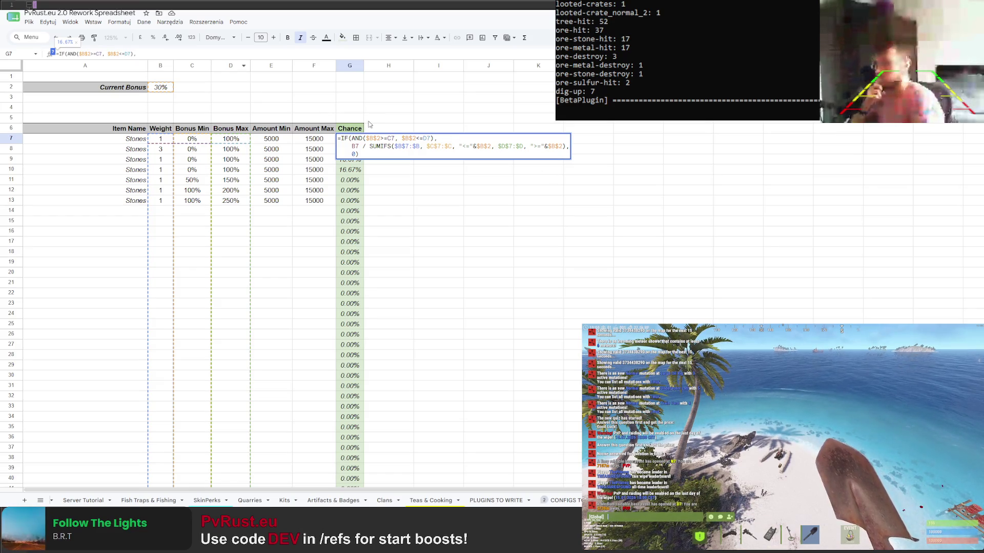
key(Return)
click(377, 111)
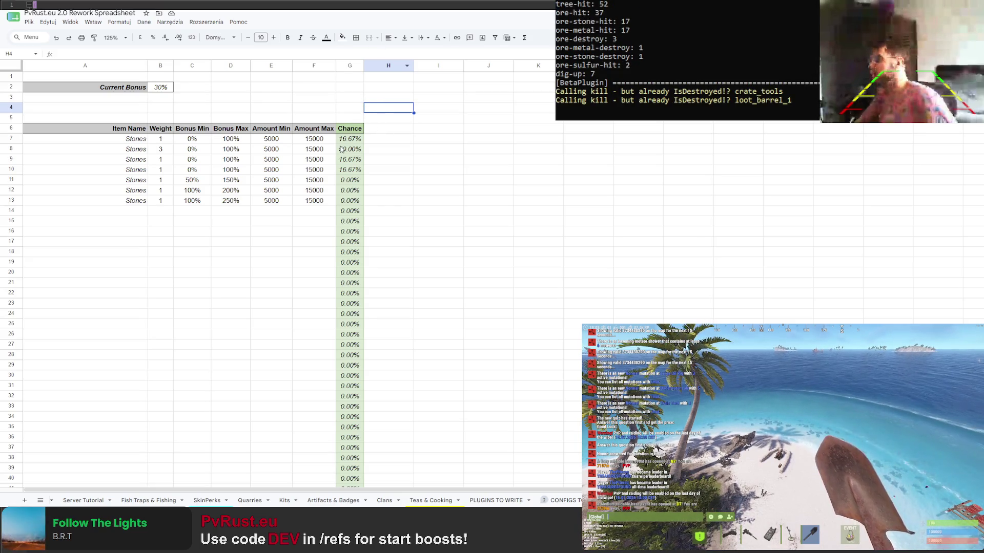
scroll(392, 261, down, 5)
scroll(400, 275, up, 5)
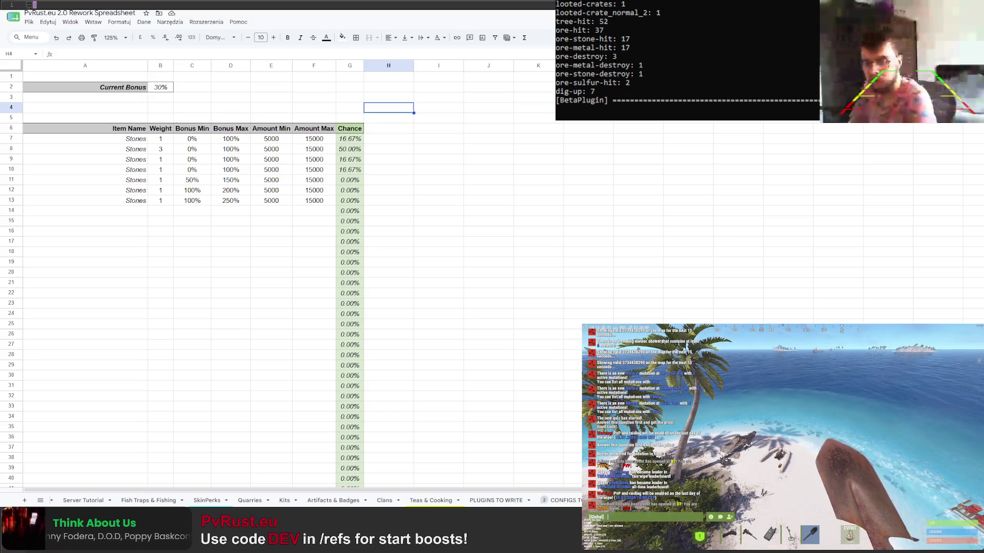
key(alt+Tab)
key(alt+Tab)
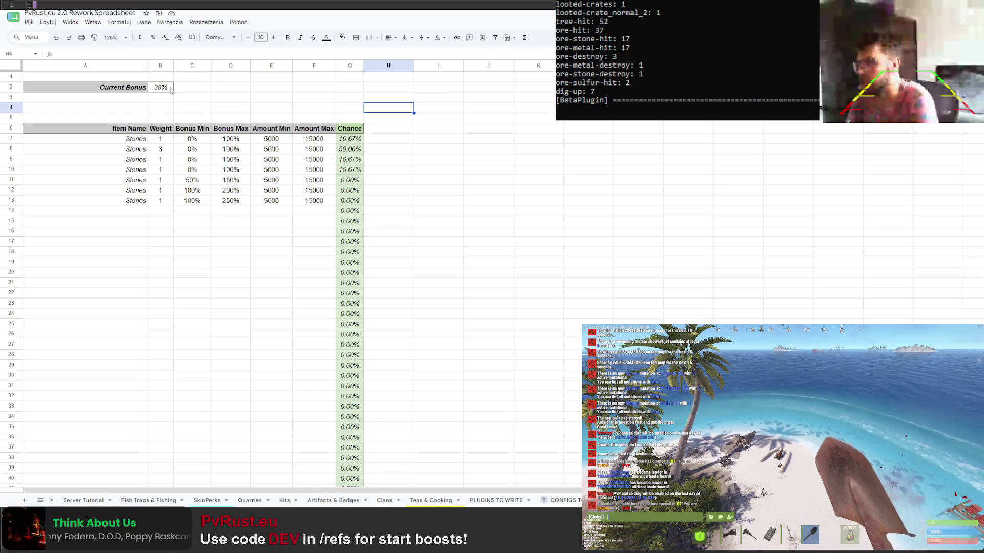
click(444, 223)
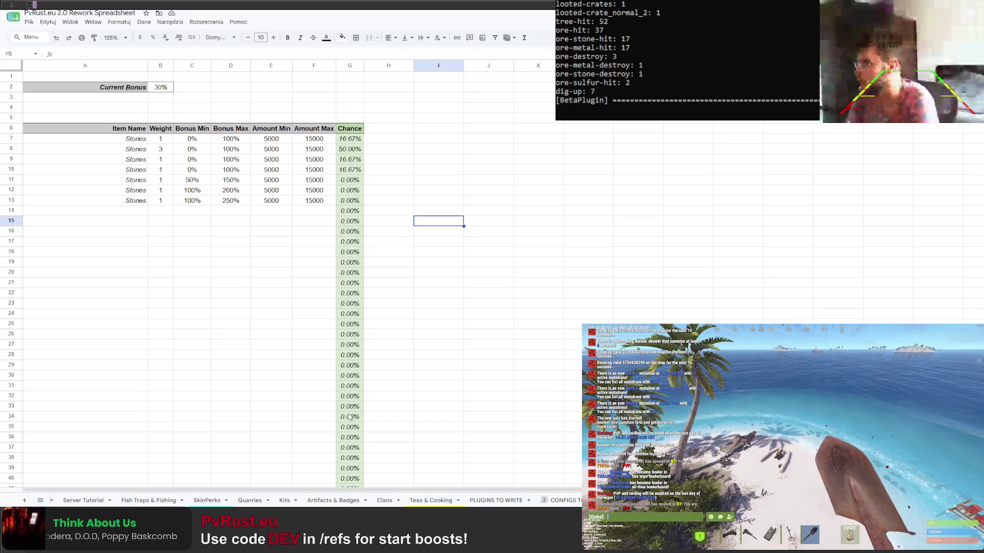
Leave the sheet and start a new browser tab
click(389, 313)
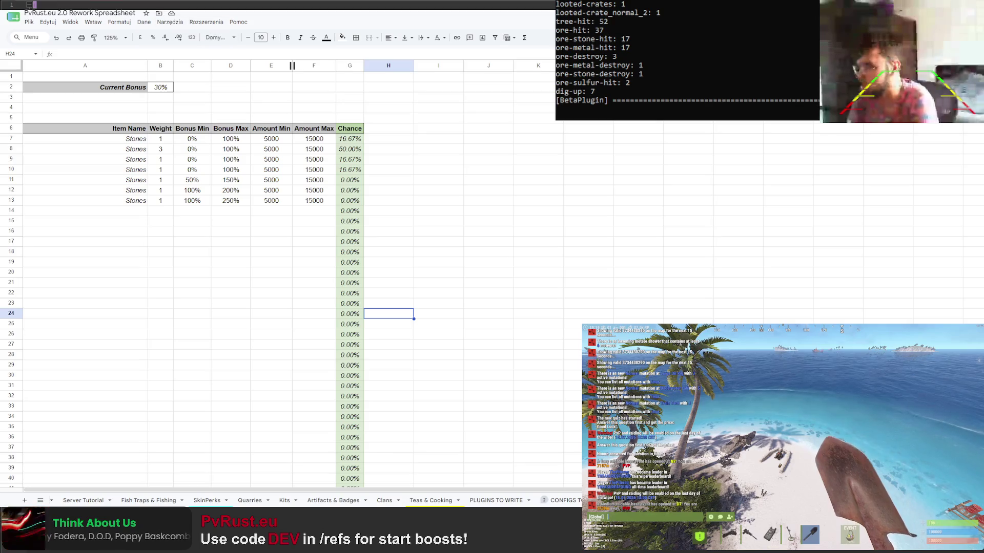
key(ctrl+t)
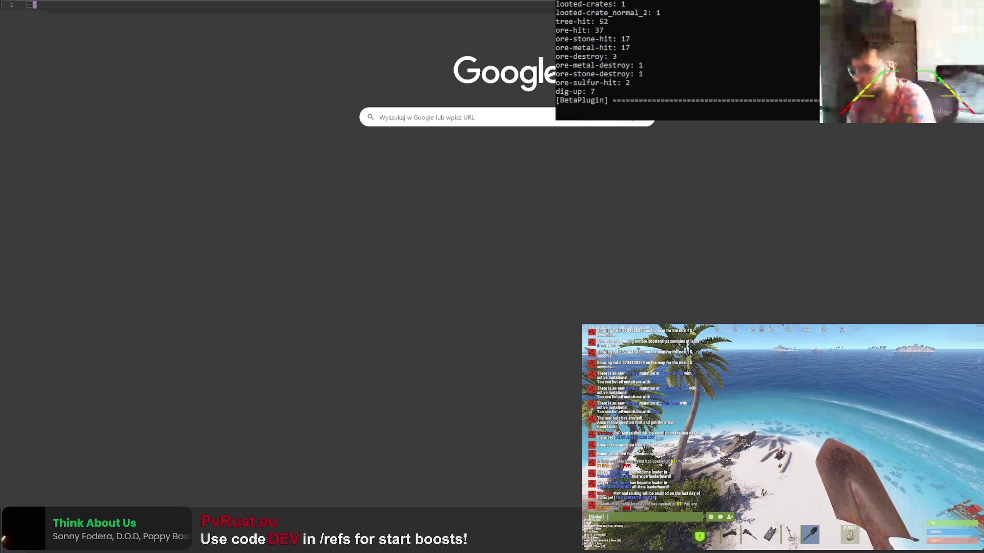
Look up the RustHelp Metal Detector detecting loot chances, then return to the sheet
key(Return)
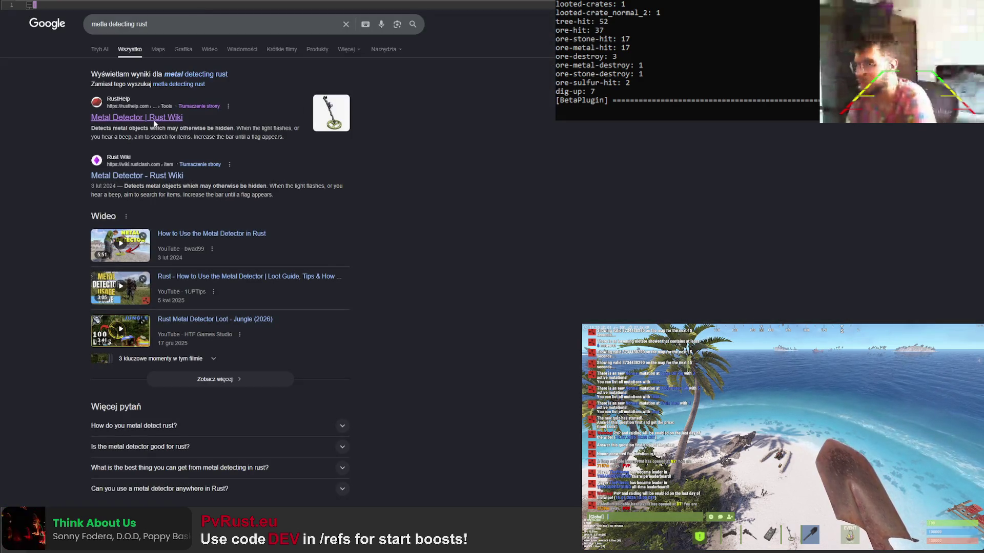
click(153, 118)
scroll(470, 372, down, 2)
scroll(454, 355, down, 5)
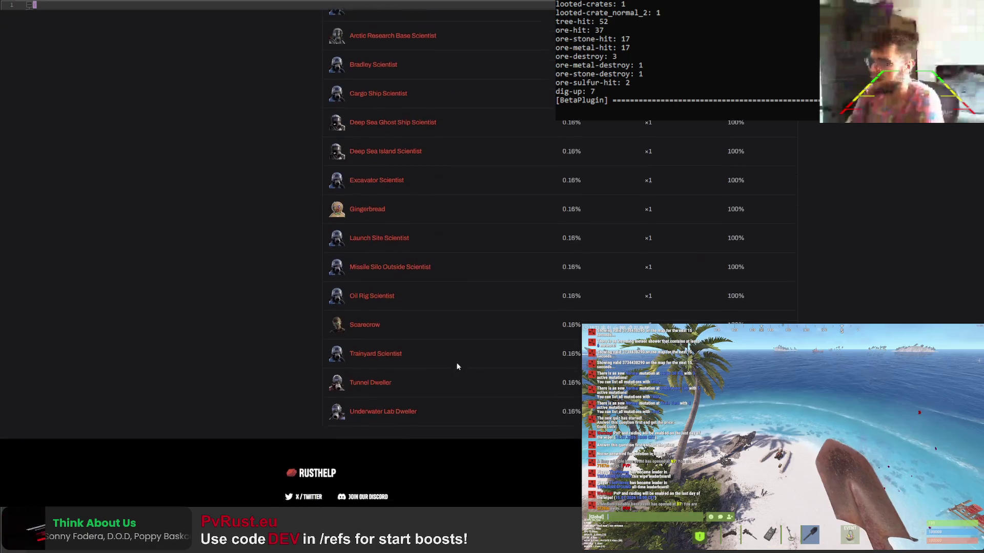
scroll(456, 367, up, 10)
click(596, 59)
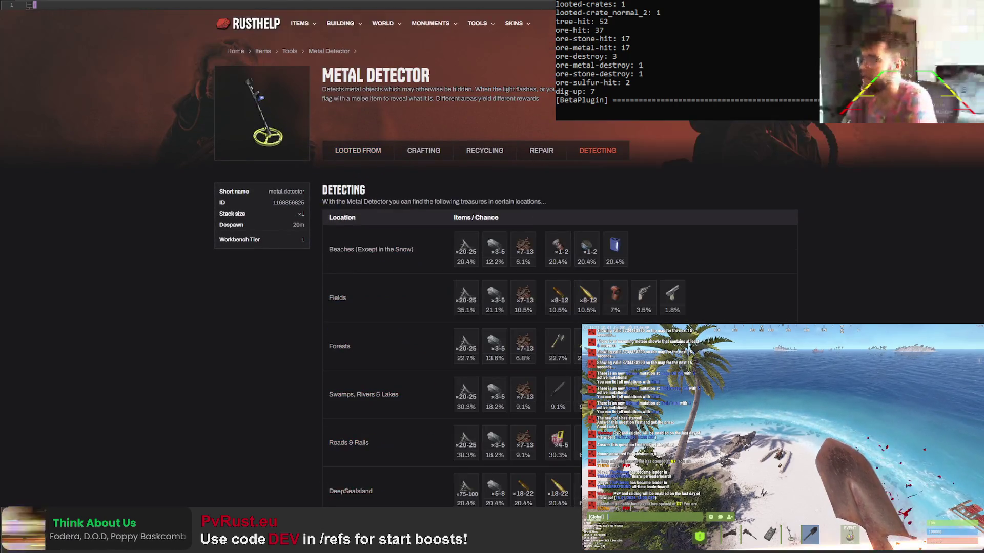
scroll(541, 236, down, 1)
scroll(536, 240, down, 1)
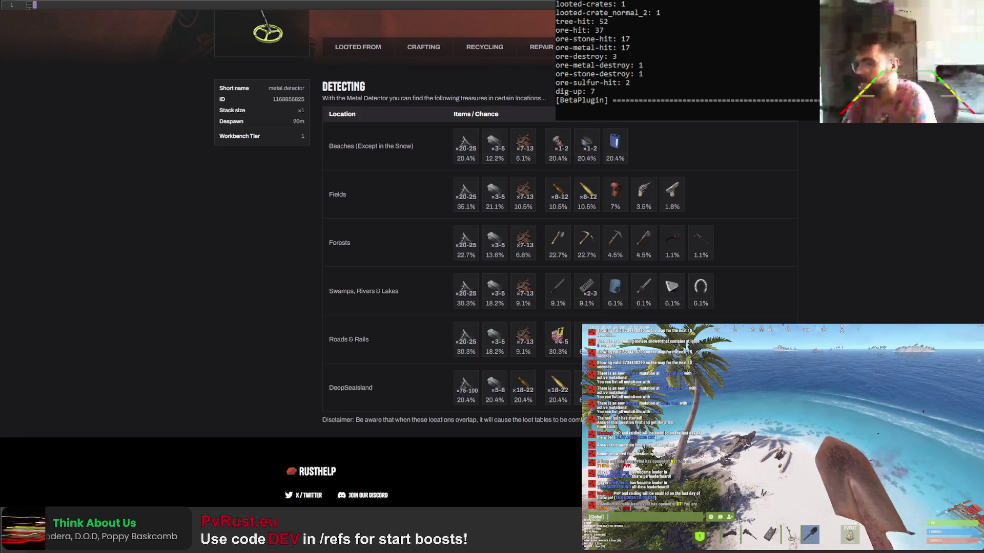
key(ctrl+Tab)
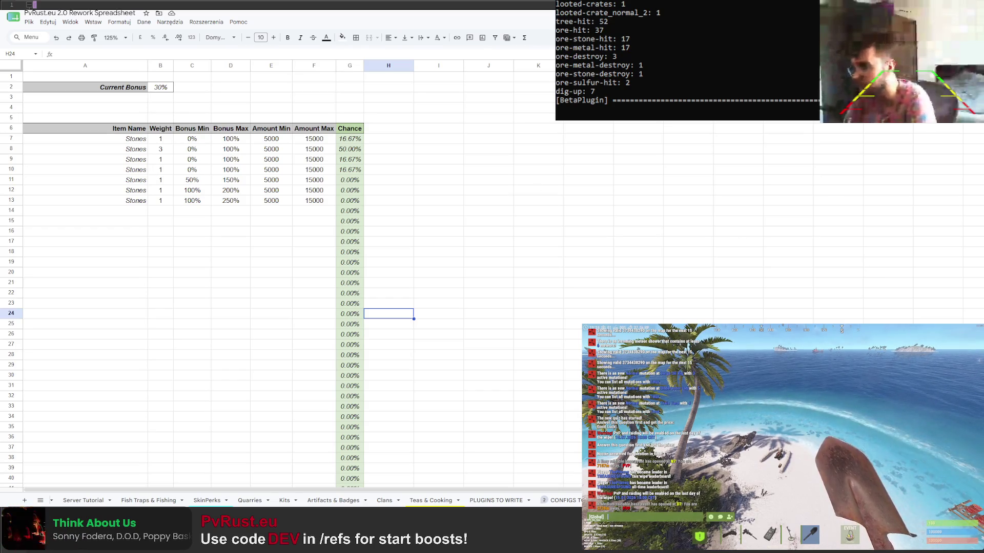
Rename A7:A11 to Metal Fragments, High Quality Metal, Scrap, Pistol Ammo and Rifle Ammo
click(122, 142)
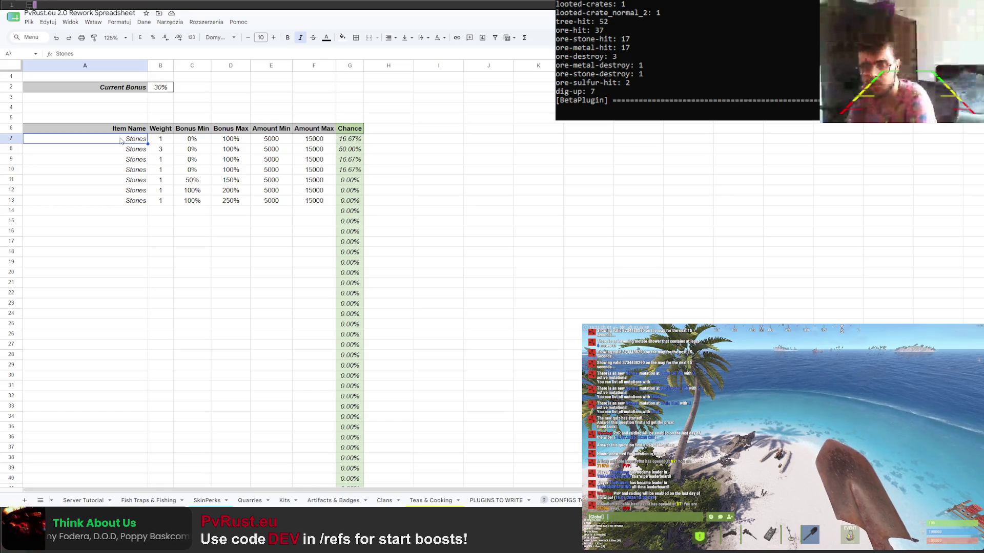
double_click(131, 142)
drag(125, 139, 162, 142)
text(Metal Fragm)
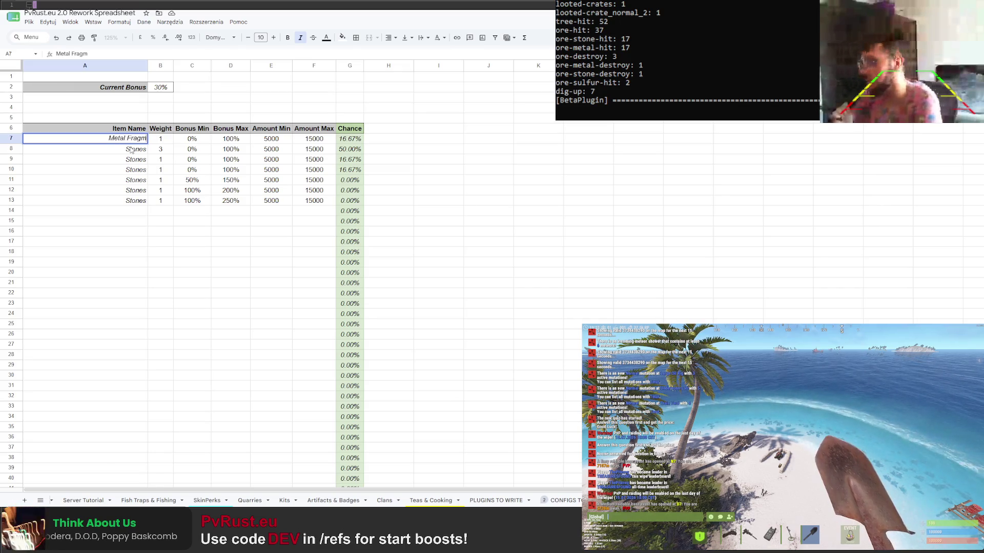
text(ents)
key(Return)
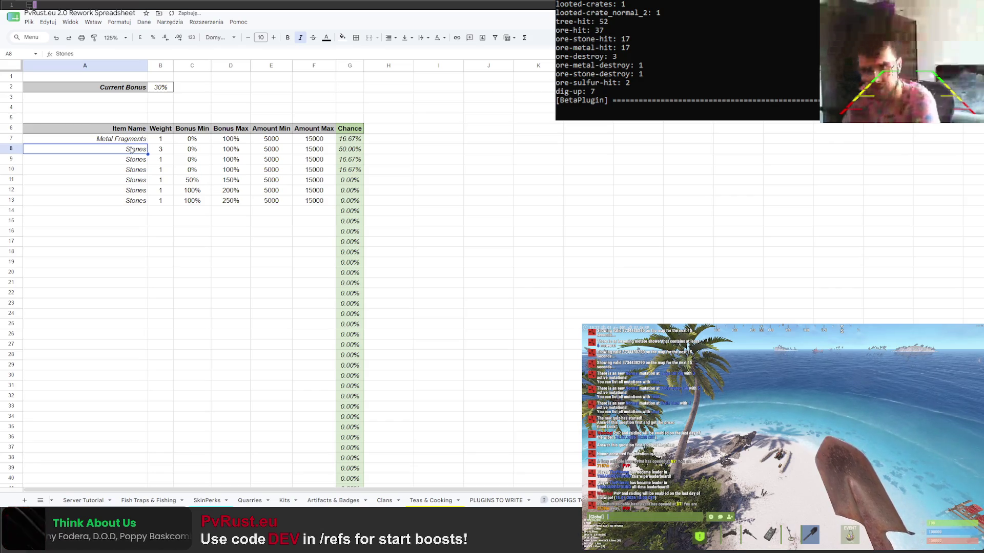
text(High Quality Me)
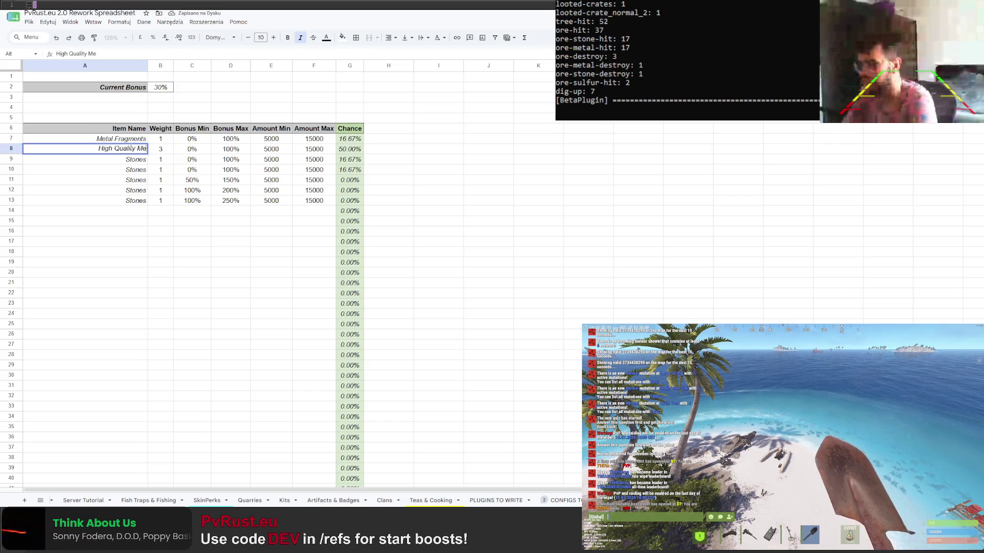
text(tal)
key(Return)
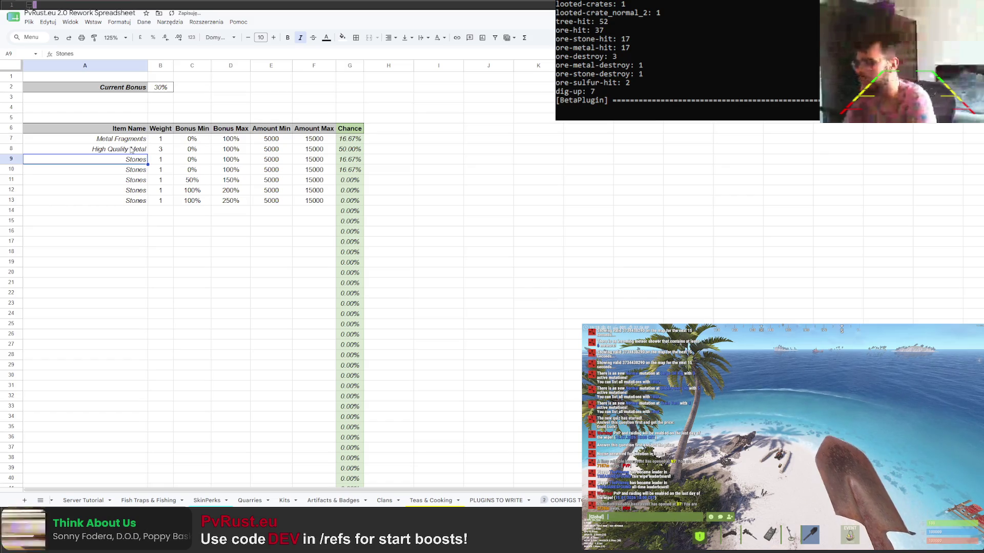
text(Scrap)
key(Return)
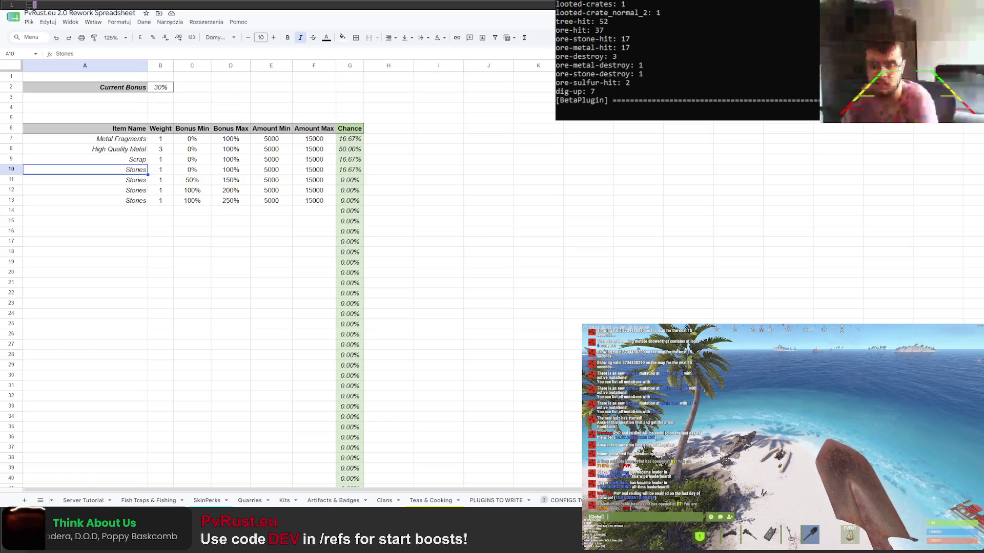
text(PO)
text(stol Ammo)
key(Return)
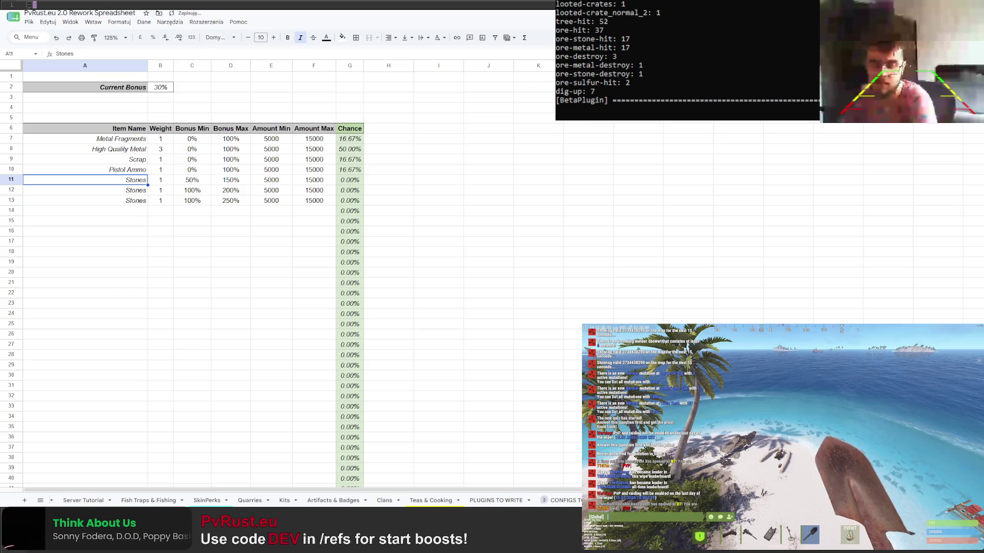
text(Rifle Ammo)
key(Return)
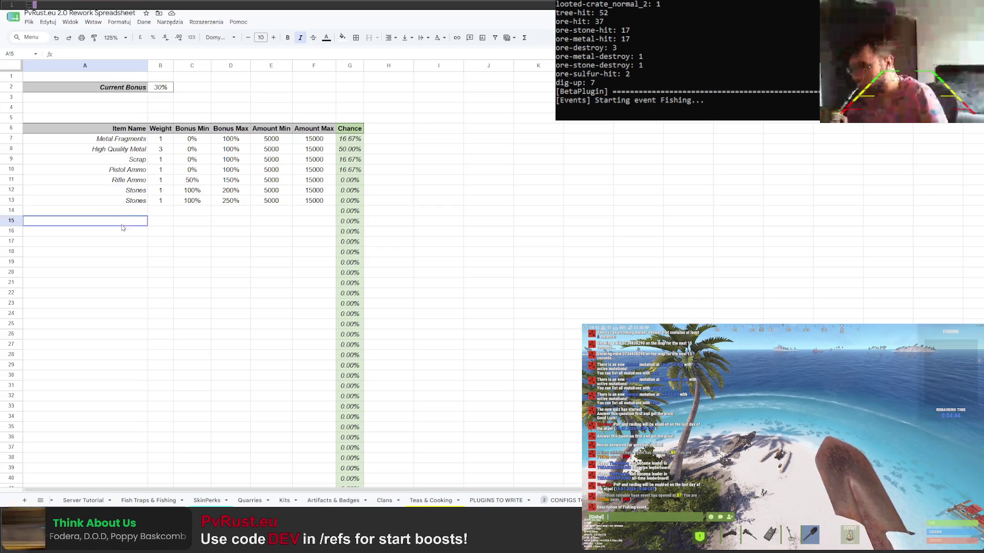
Clear the leftover Stones names in A12:A13
click(129, 199)
key(Delete)
key(Up)
key(Delete)
key(Down)
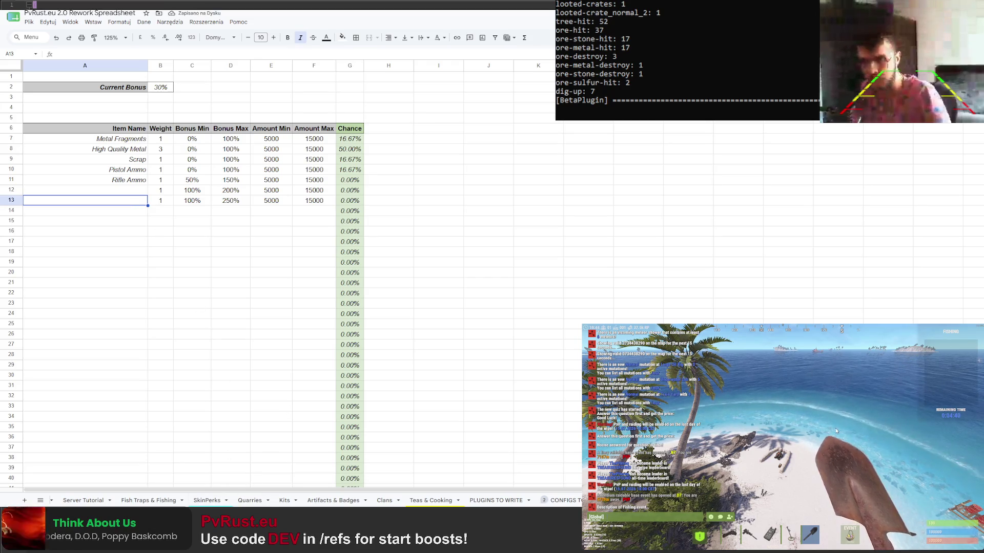
Bring up Rust's admin console item list for reference
key(F1)
click(685, 334)
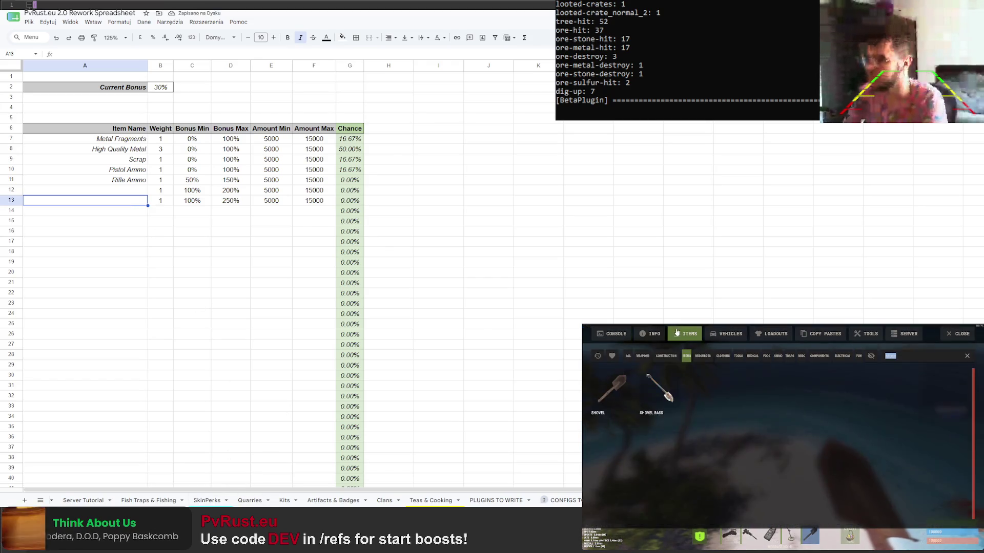
Filter the Rust item browser to Components, then return to cell A12
click(818, 356)
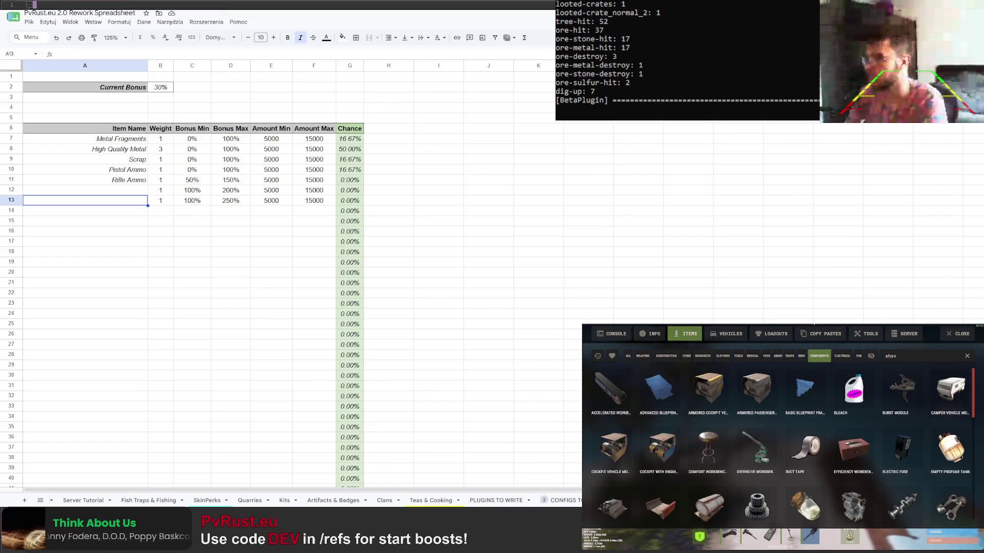
click(815, 392)
click(817, 398)
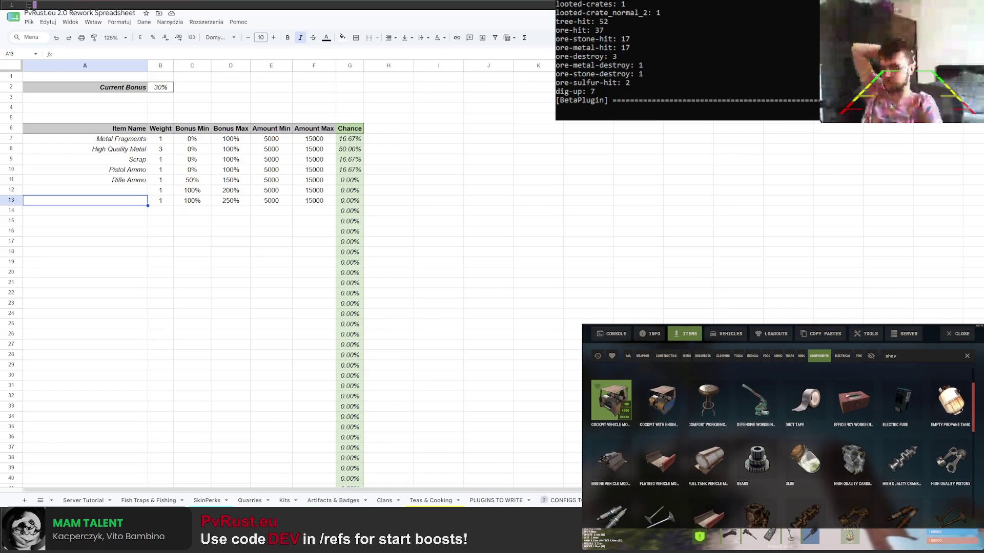
click(107, 192)
text(Empty Propane Tank)
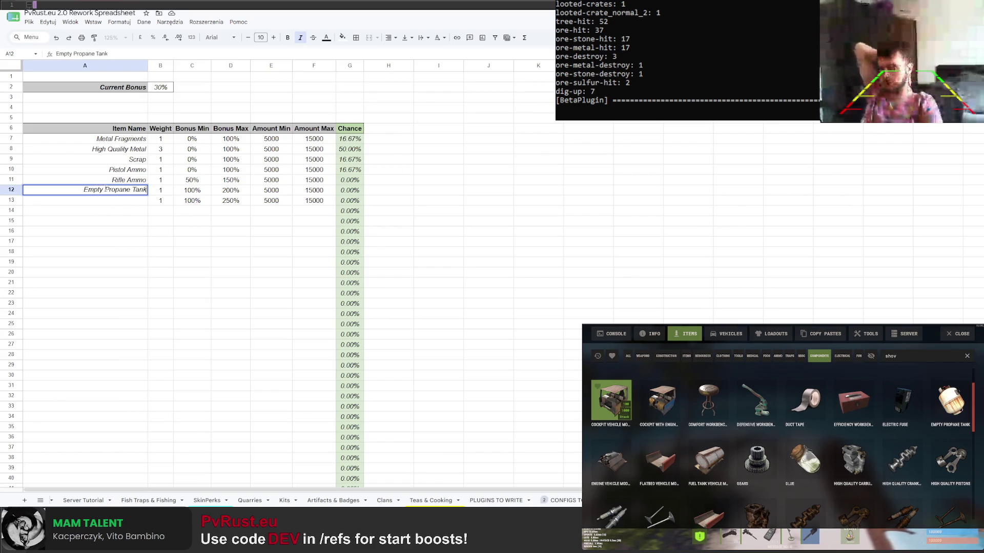
Enter Empty Propane Tank in A12, Gears in A13 and Metal Blade in A14
key(Return)
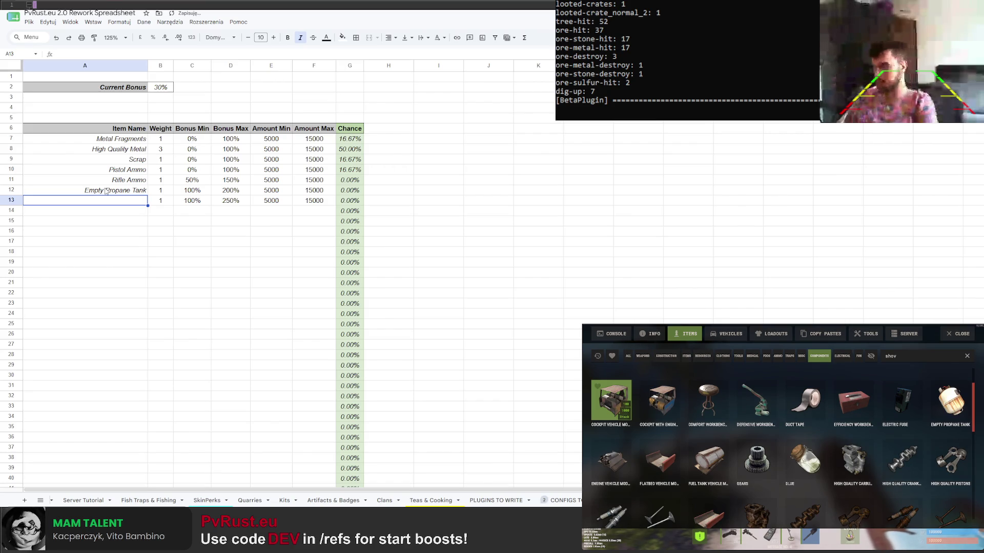
text(Gears)
key(Return)
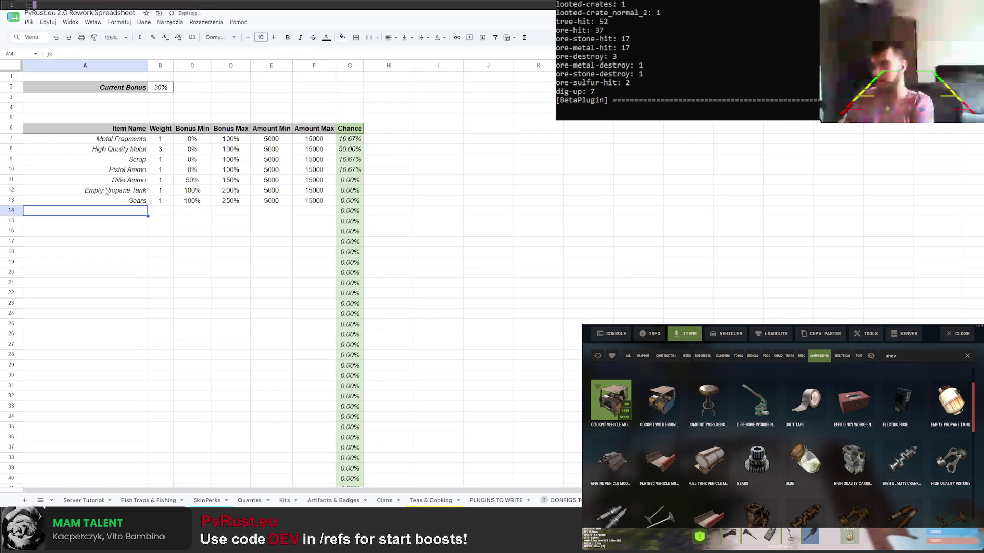
scroll(805, 419, down, 1)
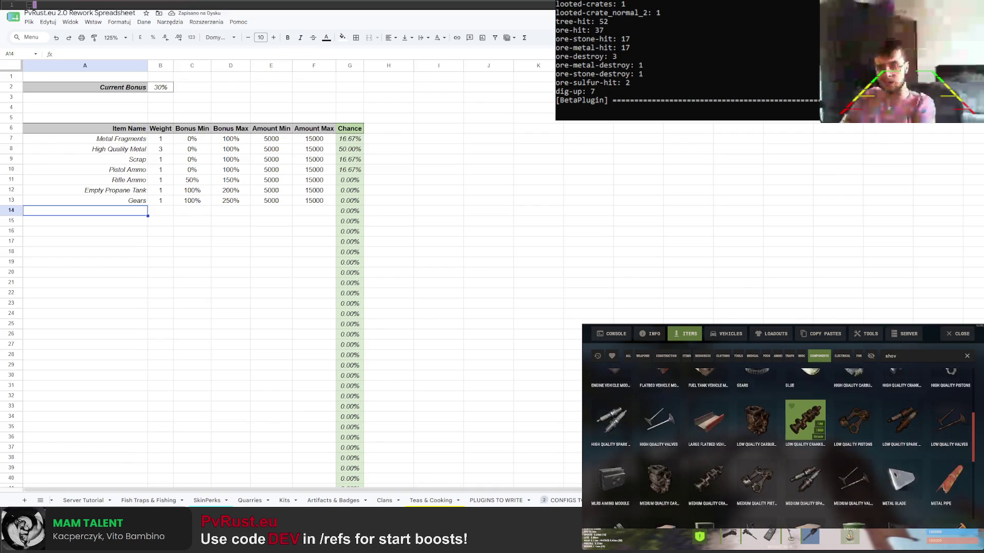
scroll(805, 419, down, 1)
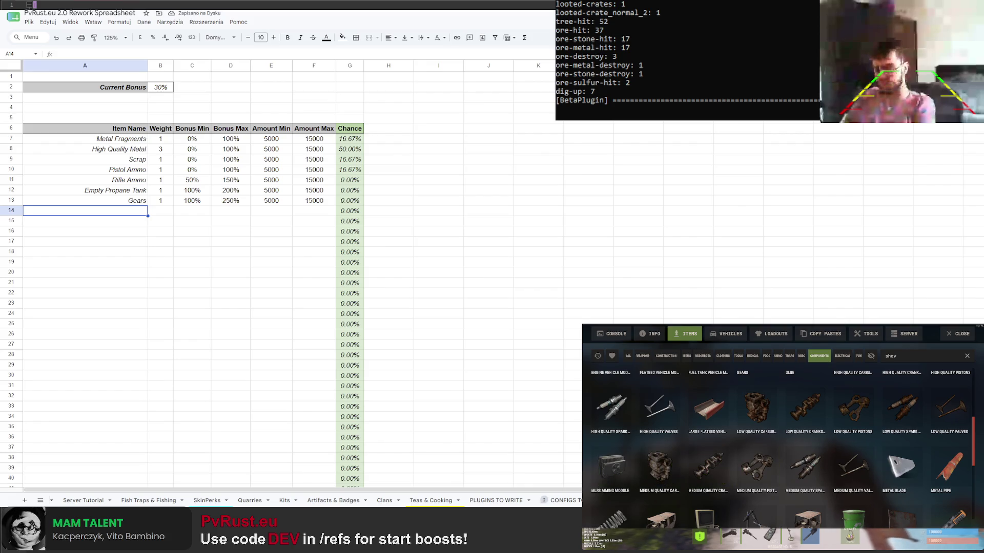
text(Metal Bla)
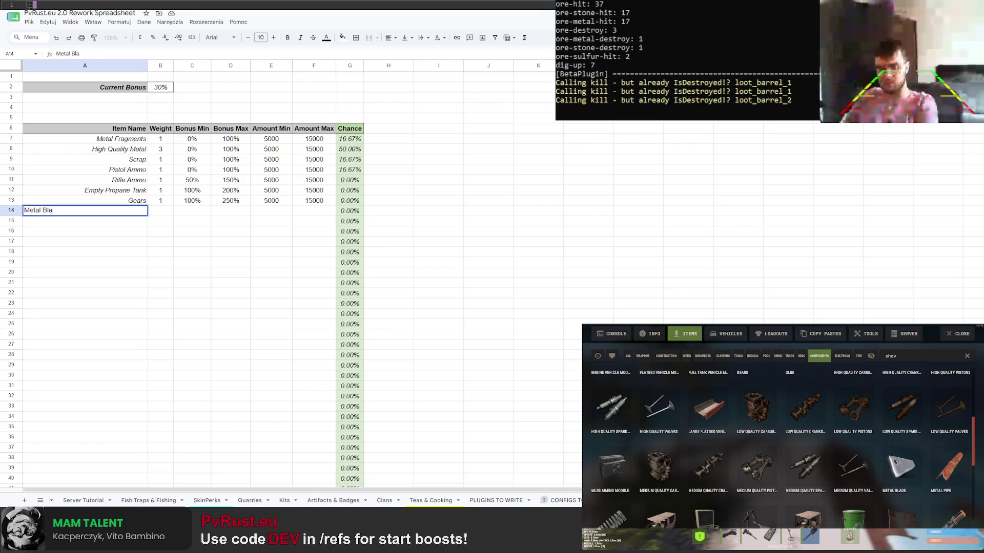
text( de)
key(Return)
Clear the repeated Gears entries below row 13, leaving A14 ready for a new item
click(145, 202)
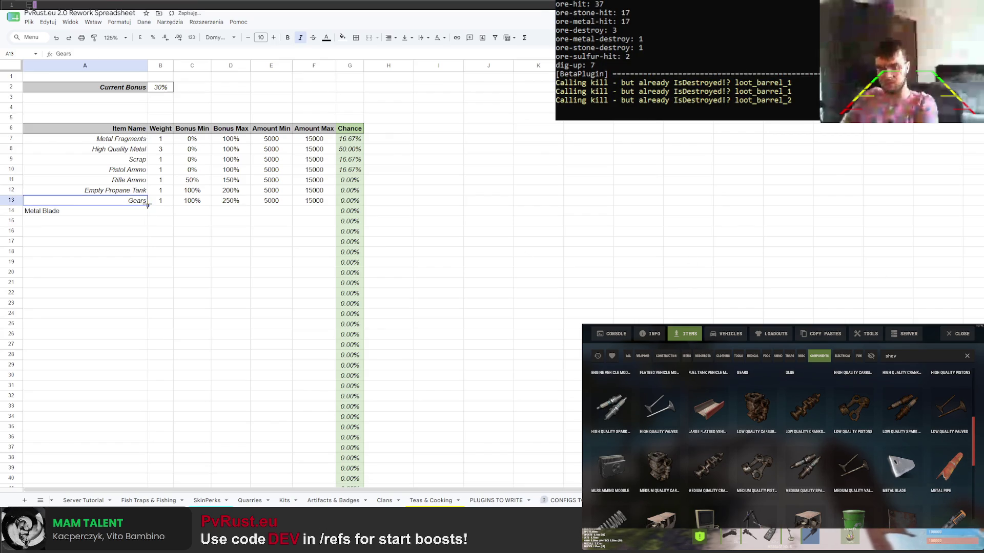
drag(150, 226, 132, 352)
scroll(133, 308, up, 5)
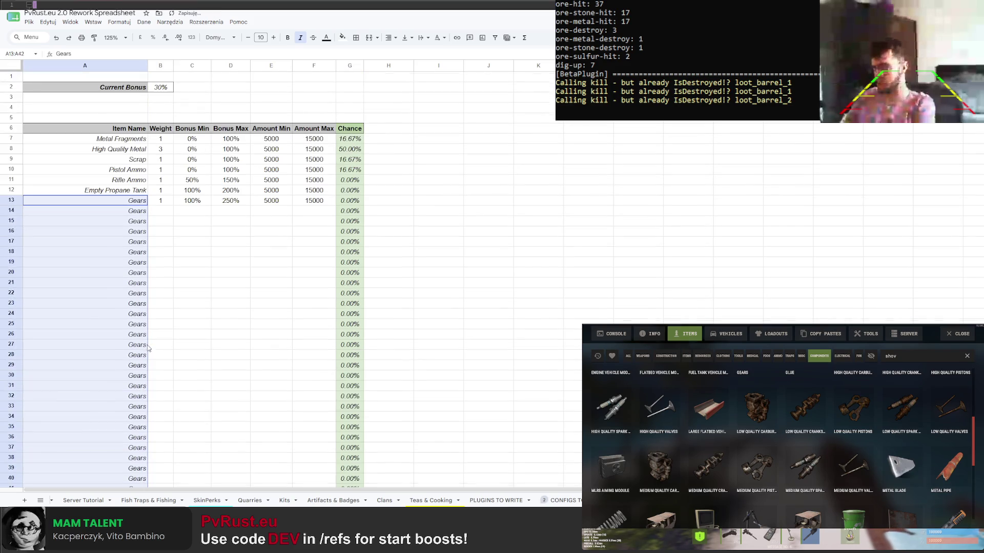
click(137, 212)
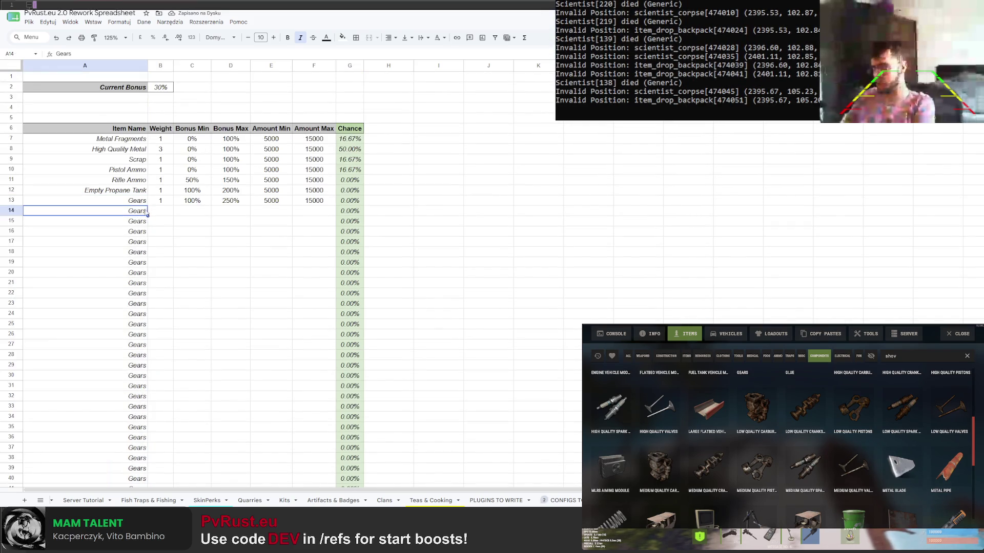
drag(152, 215, 145, 308)
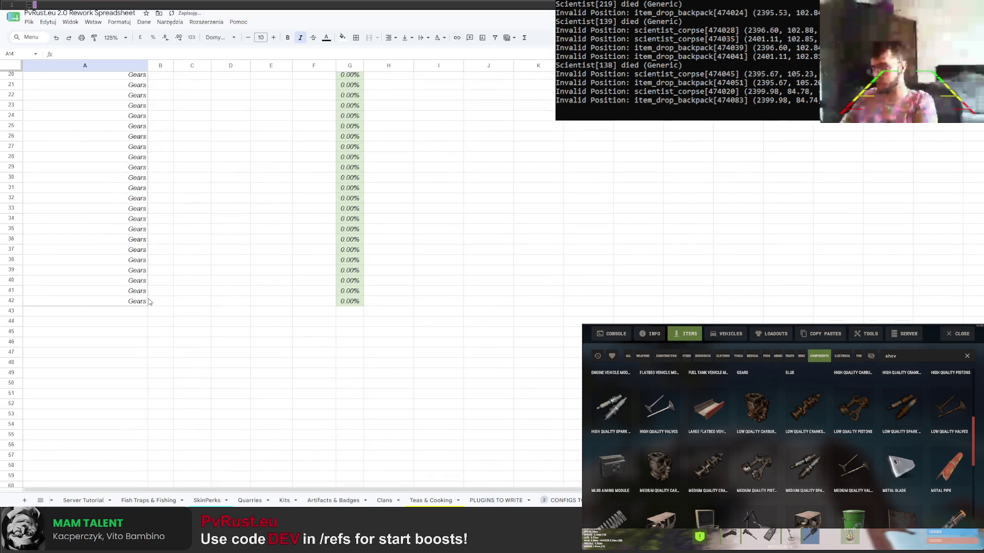
key(Delete)
scroll(140, 184, up, 5)
click(129, 160)
text(Metal Blad)
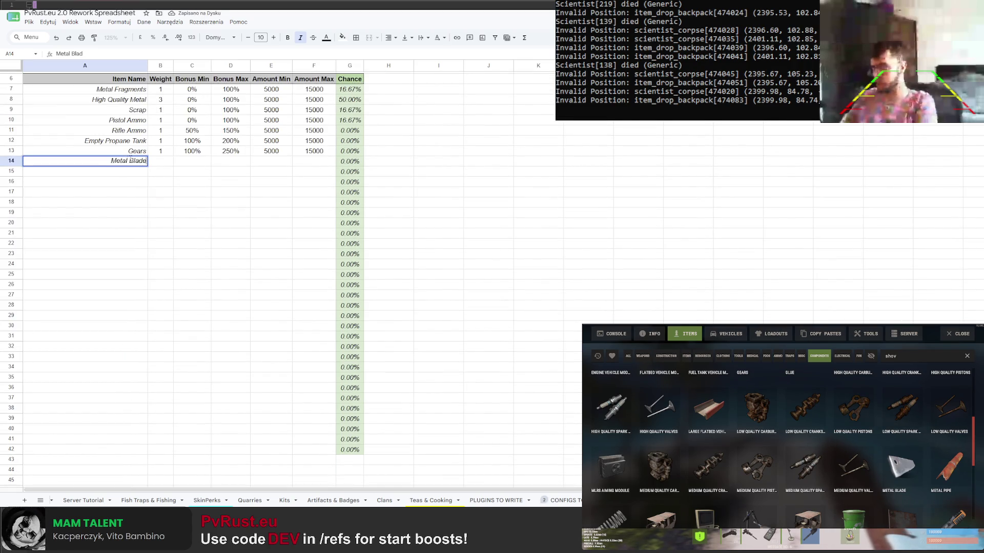
Enter Metal Blade, Metal Pipe, Spring and Rifle Body in A14:A17, fixing the Rifle Body typo
key(Return)
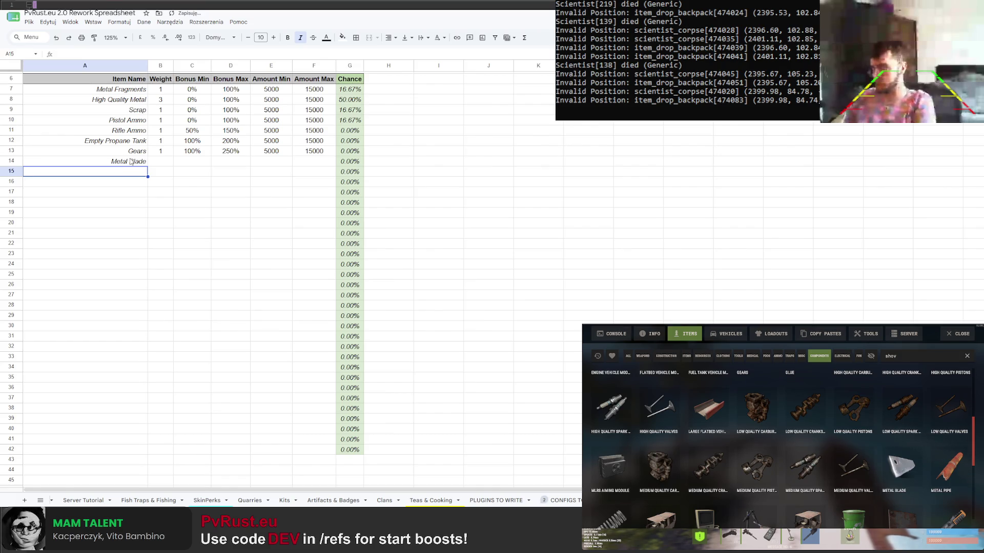
text(Metal)
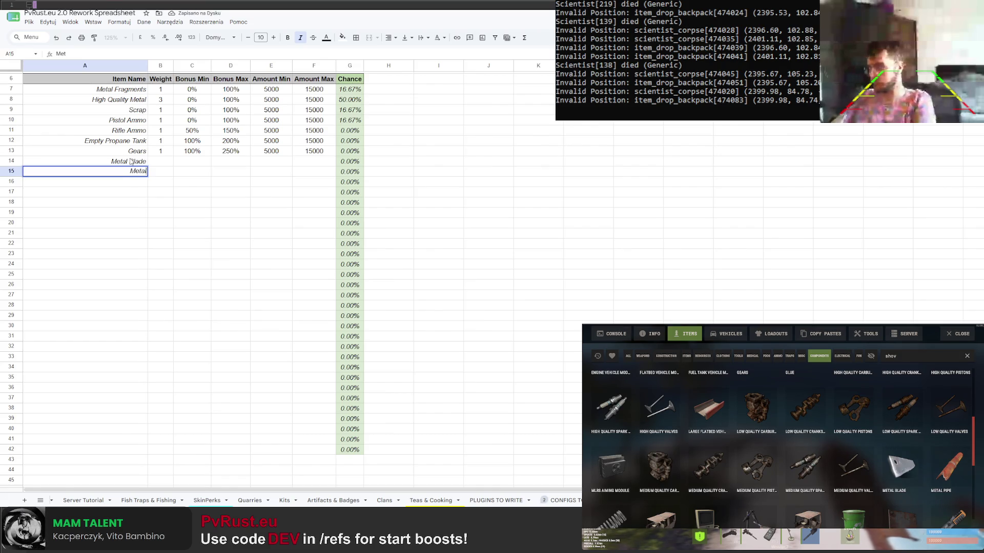
text( Pipe)
key(Return)
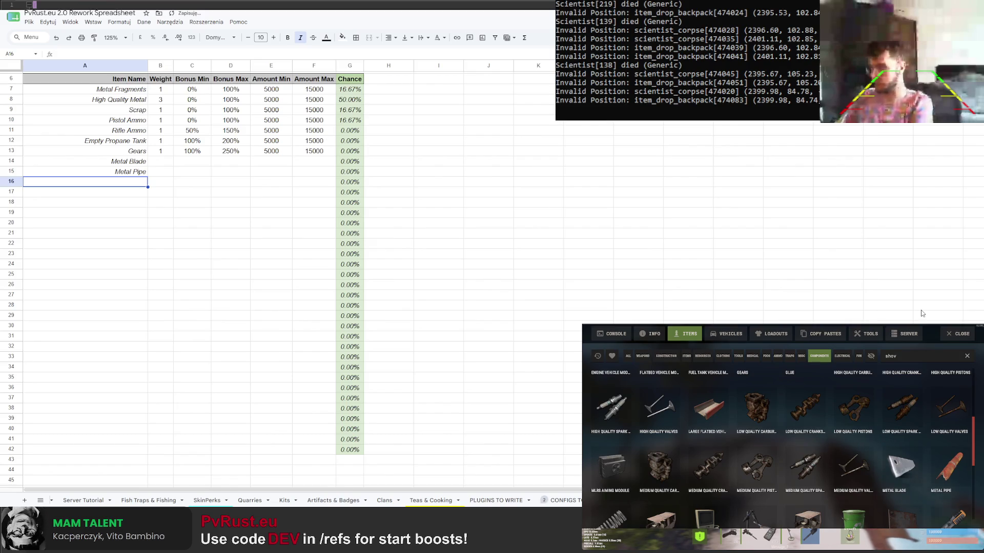
text(Spring)
key(Return)
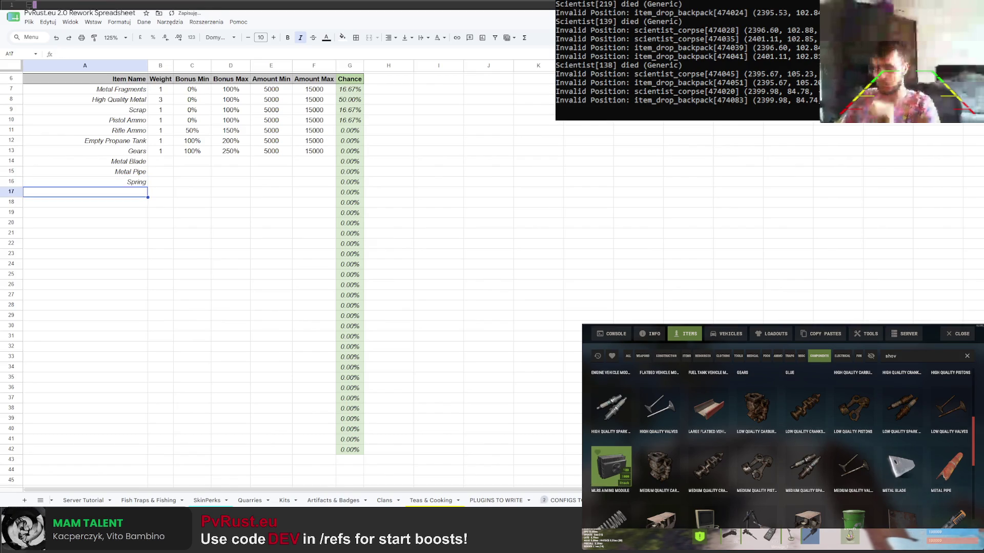
scroll(782, 450, down, 2)
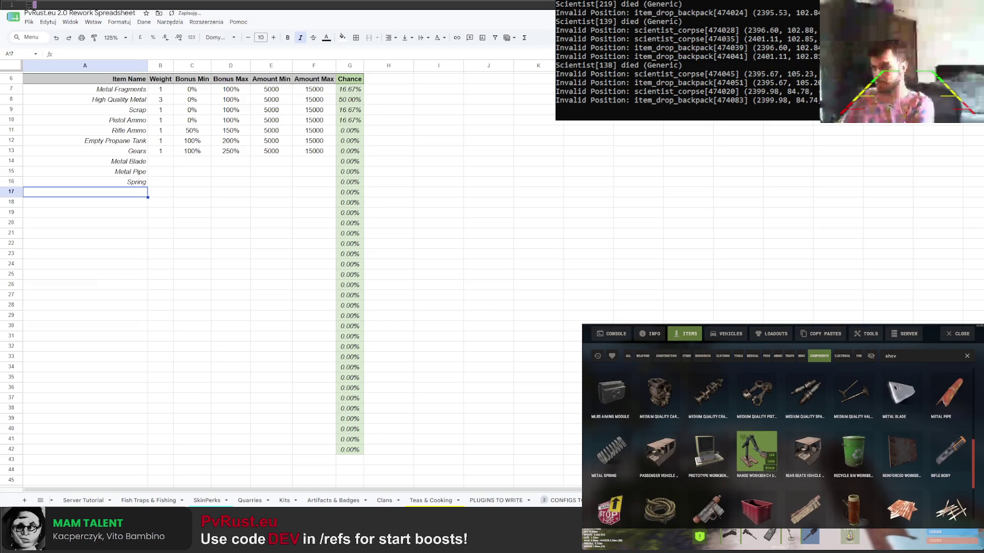
text(Rif)
text(Bodyy)
key(Return)
key(Up)
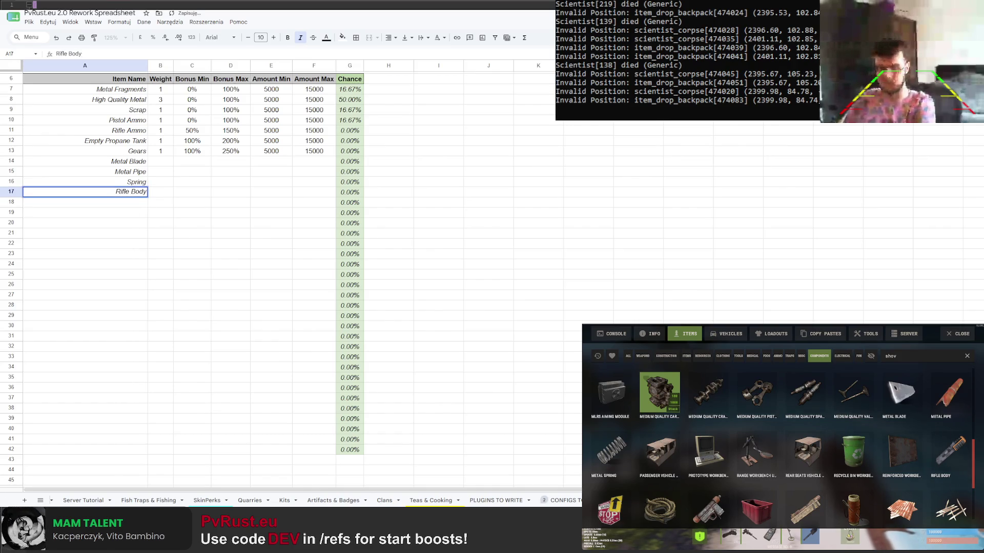
key(Return)
scroll(854, 415, down, 1)
text(Road Signs)
Enter Road Signs, Smg Body, Semi Body, Sewing Kit and Sheet Metal in A18:A22
key(Return)
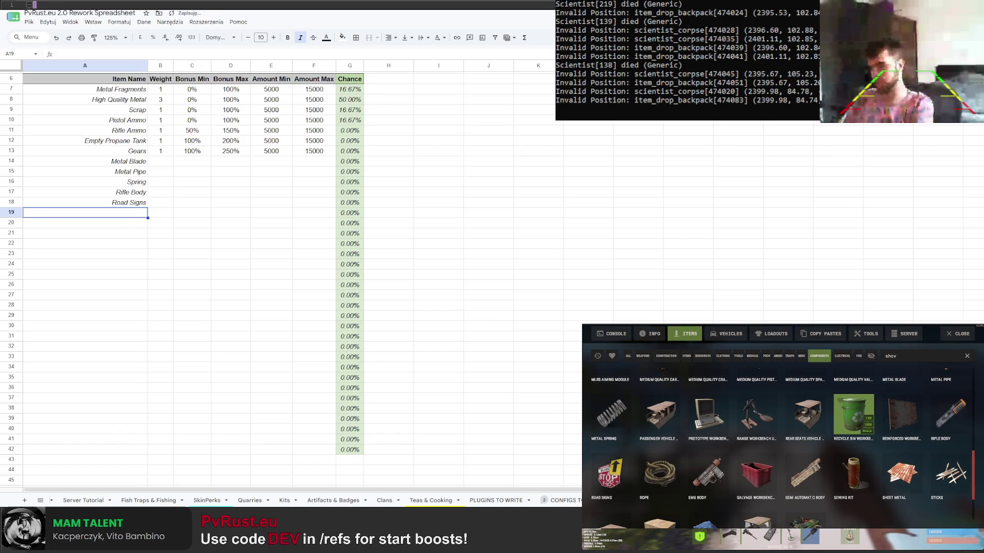
text(Smg Body)
key(Return)
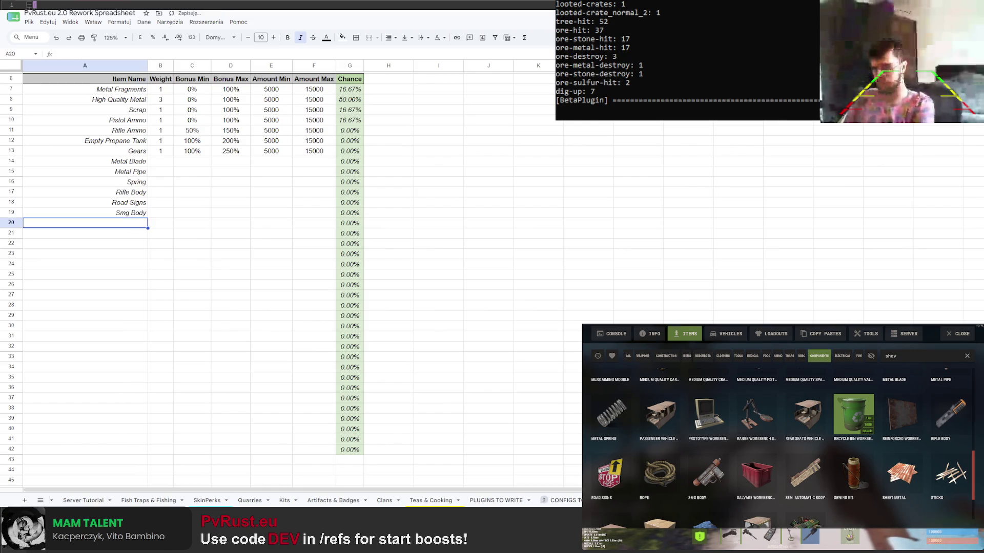
text(Semi Body)
key(Return)
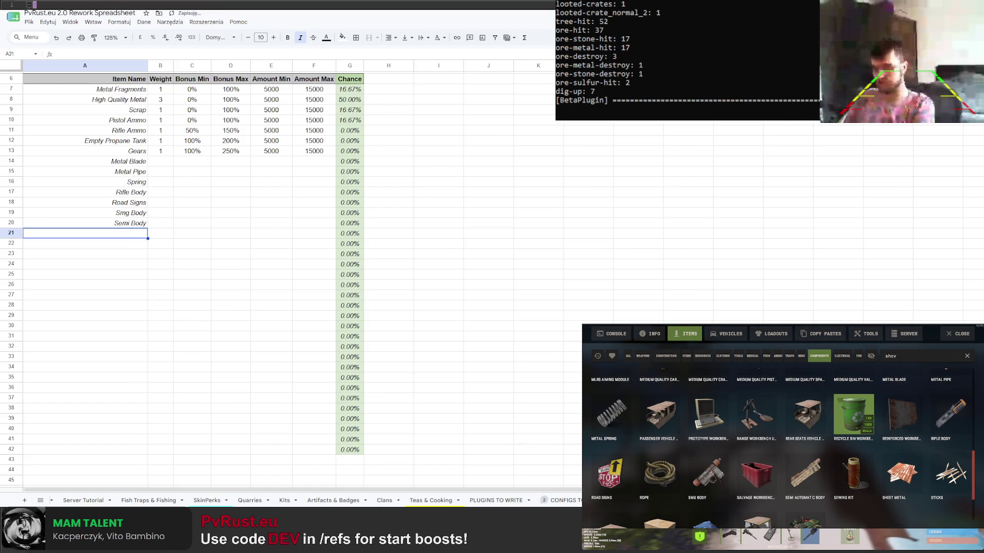
text(Sewing Kit)
key(Return)
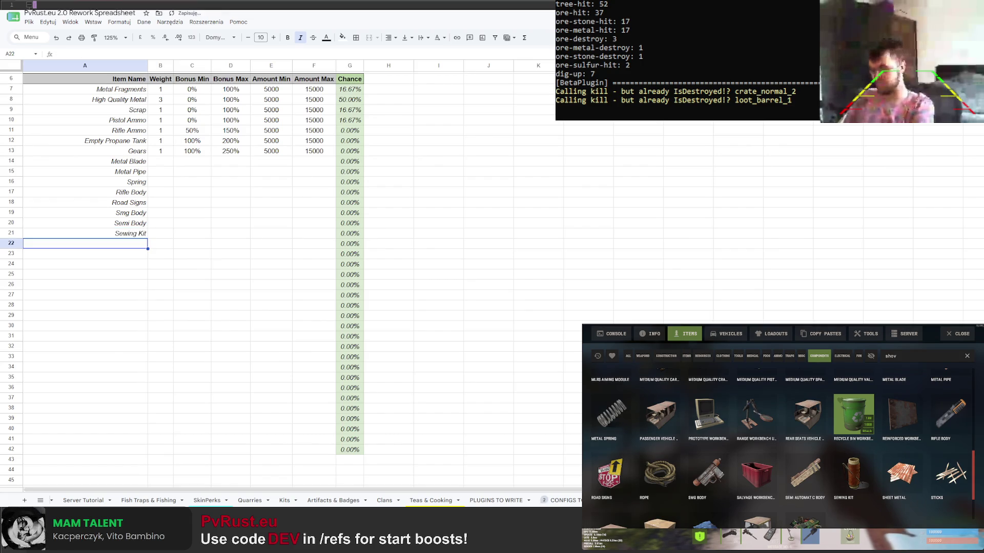
text(She)
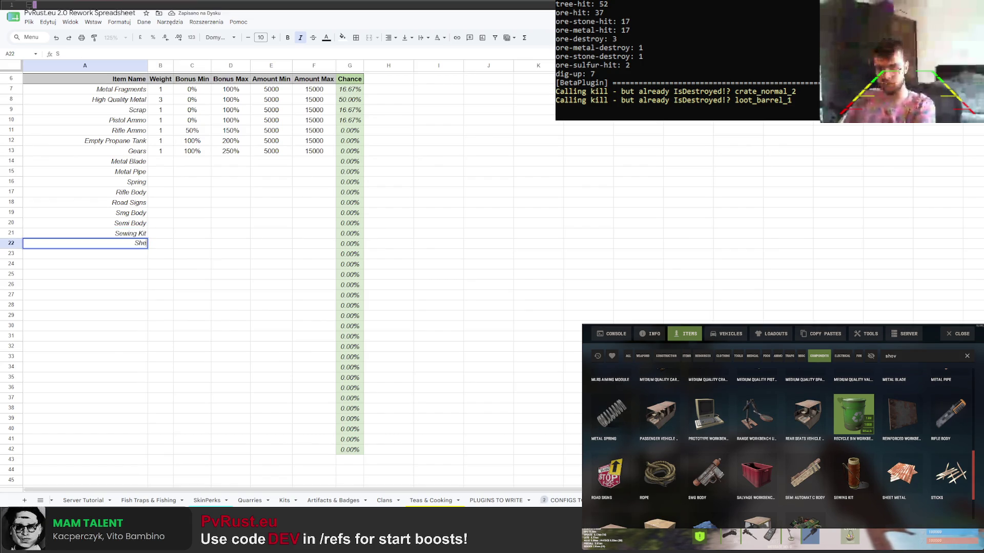
text(l)
key(Return)
Replace Sewing Kit in A21 with Tech Trash, then select the Pistol Ammo and Rifle Ammo cells
key(Up)
key(Up)
key(Delete)
key(Down)
key(Up)
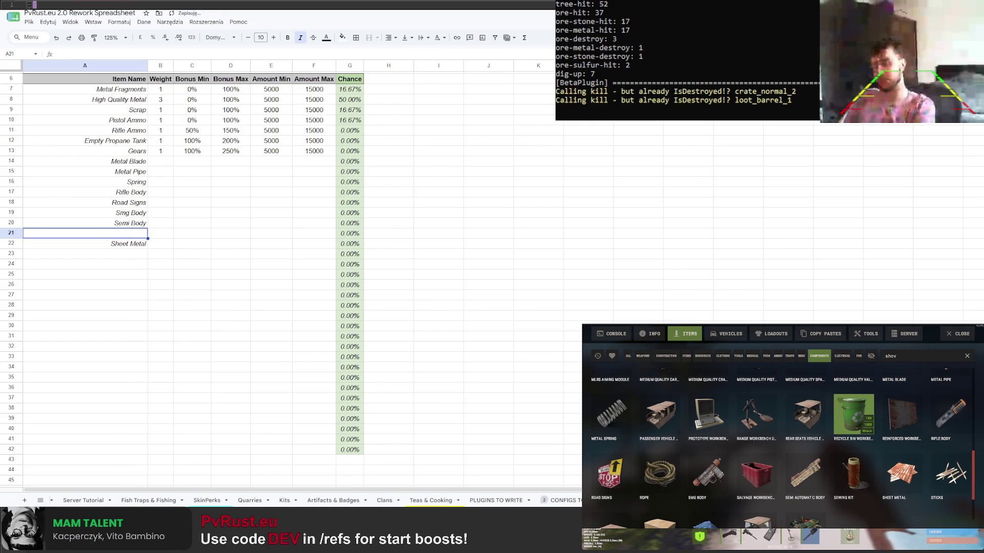
scroll(779, 453, down, 1)
text(Te)
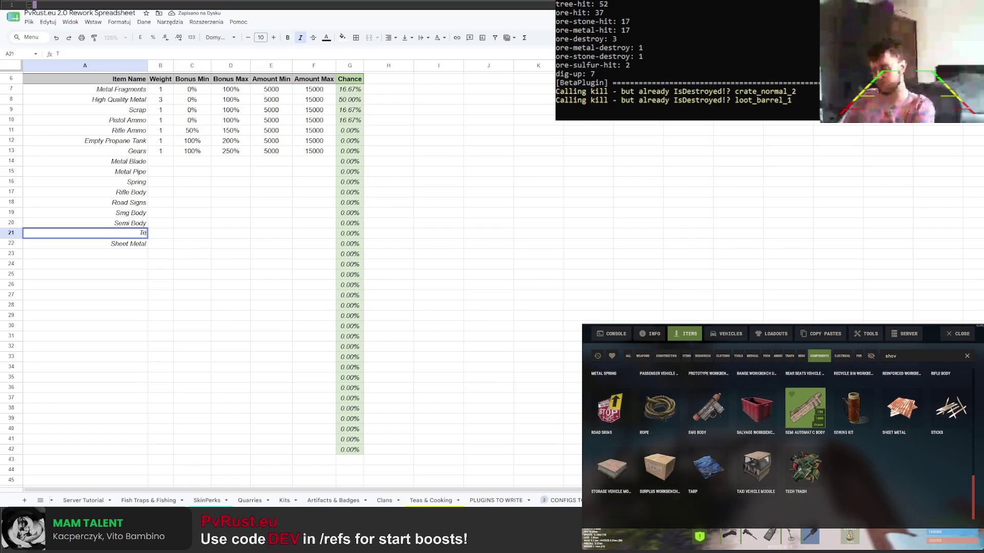
text(ch)
key(Return)
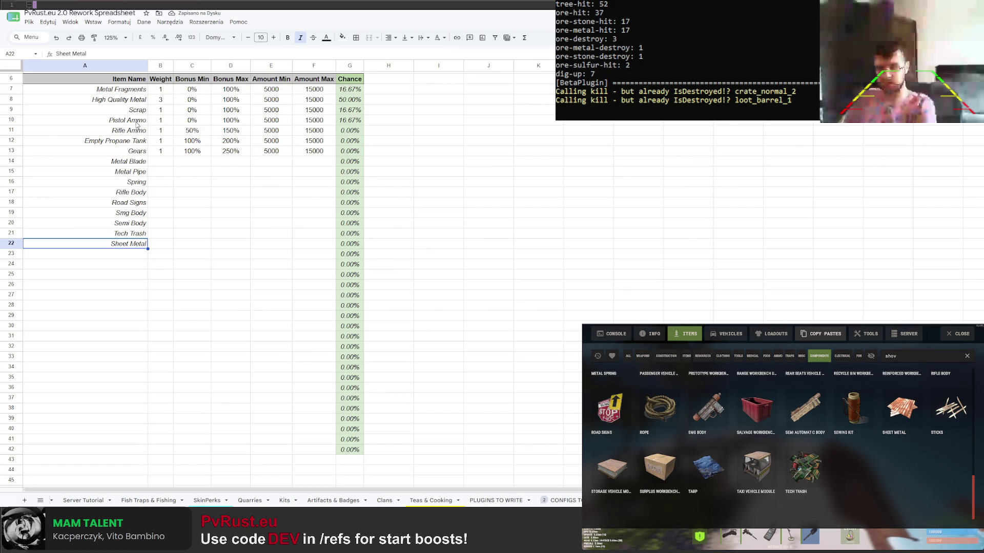
drag(132, 120, 134, 131)
key(ctrl+c)
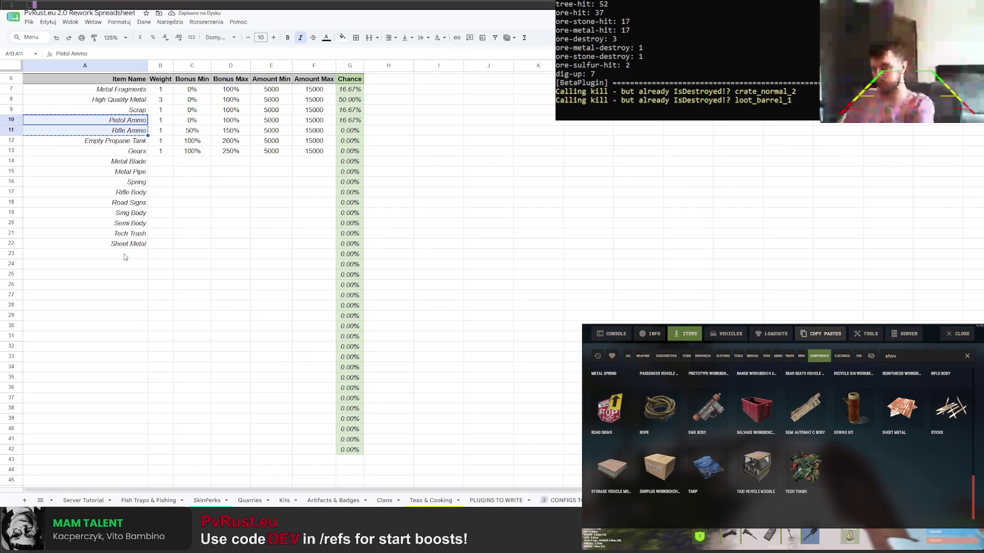
Move the two ammo names below Sheet Metal and put Sheet Metal into A11
click(123, 257)
key(ctrl+v)
click(128, 243)
key(ctrl+x)
click(140, 131)
key(ctrl+v)
Shift Tech Trash and Semi Body down a row and place Smg Body below Semi Body
drag(137, 235, 137, 244)
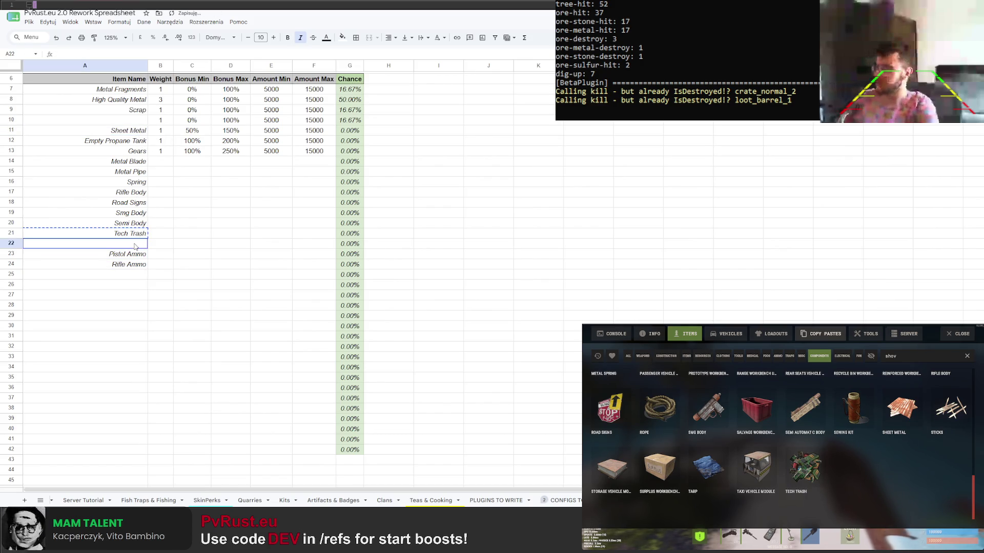
click(127, 225)
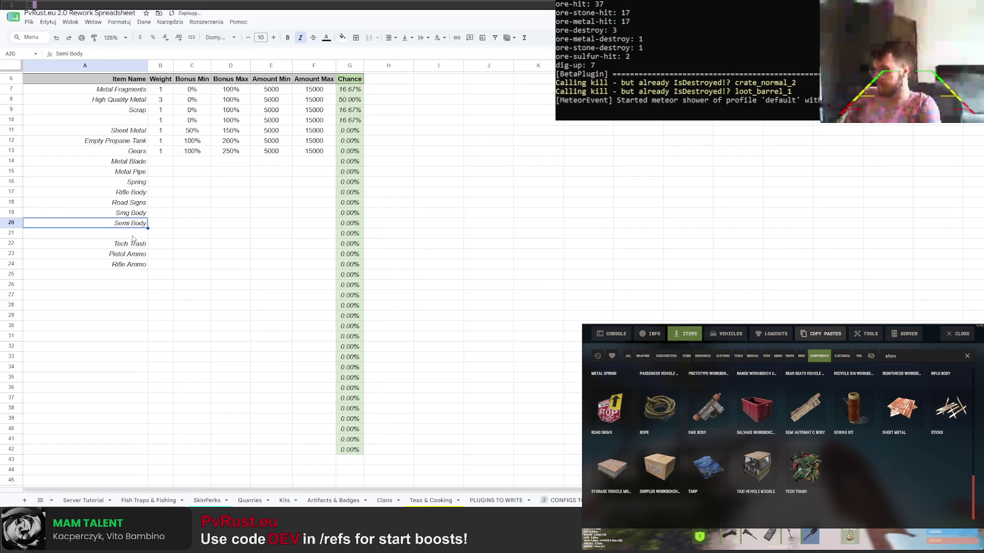
mouse_move(134, 228)
mouse_down()
mouse_move(135, 239)
mouse_move(135, 214)
mouse_move(133, 234)
mouse_up()
click(134, 215)
click(135, 233)
click(140, 224)
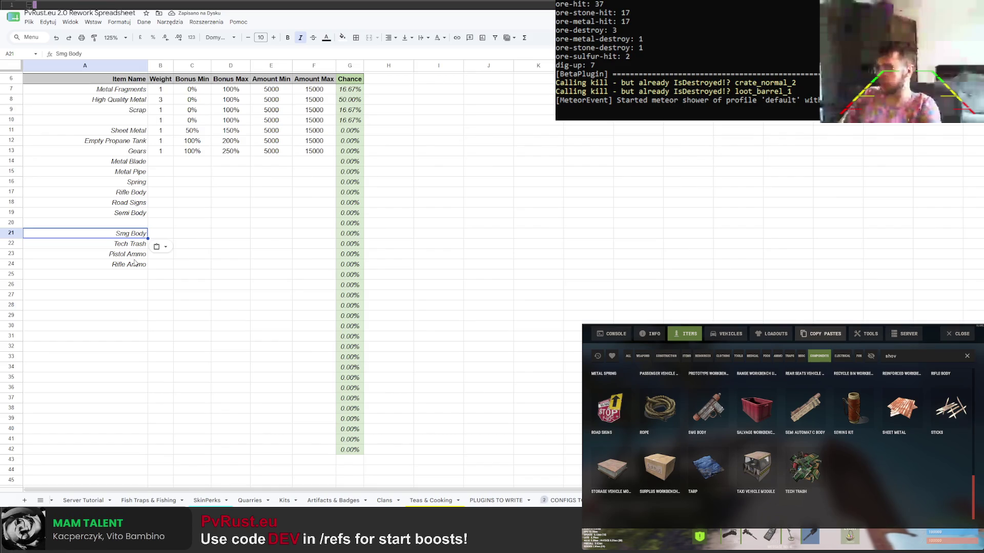
Move Rifle Body to row 25 and Road Signs and Semi Body up under Metal Pipe, then browse Rust's trap and medical items
click(139, 193)
drag(139, 194, 136, 274)
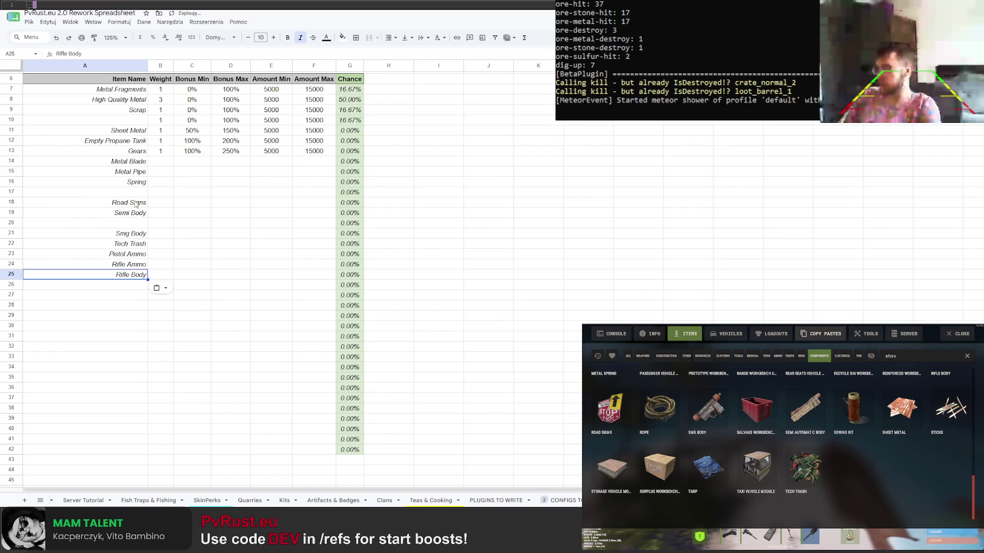
mouse_move(135, 202)
mouse_down()
mouse_move(137, 213)
mouse_move(139, 188)
mouse_move(139, 224)
mouse_move(139, 182)
mouse_up()
click(139, 183)
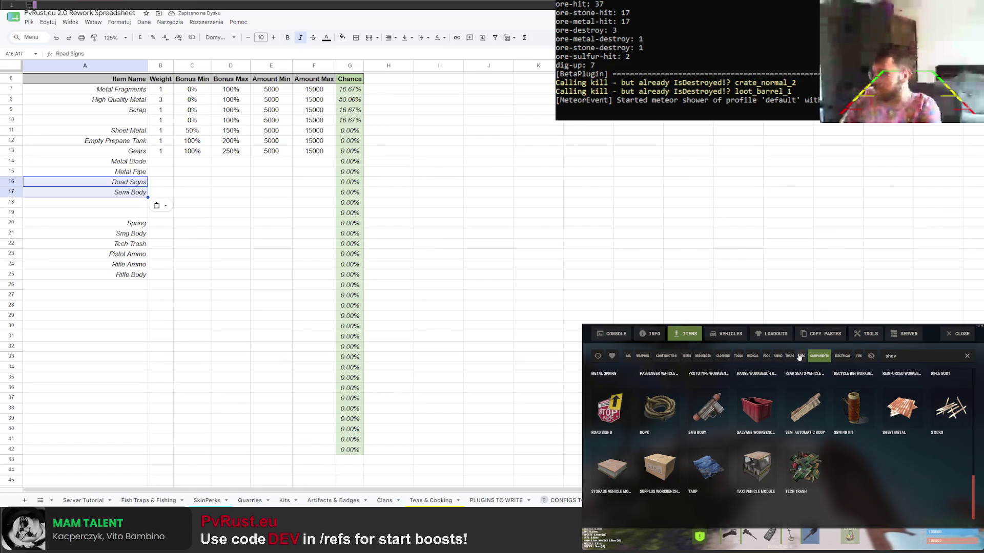
click(792, 359)
click(766, 357)
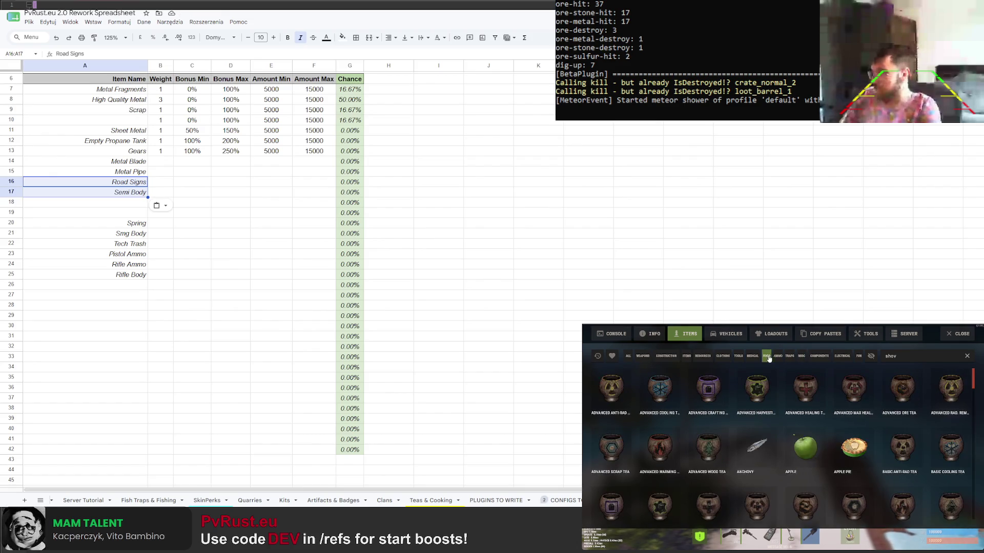
Show the Resources category in Rust's item browser and pick empty row 18 for a new item
click(722, 356)
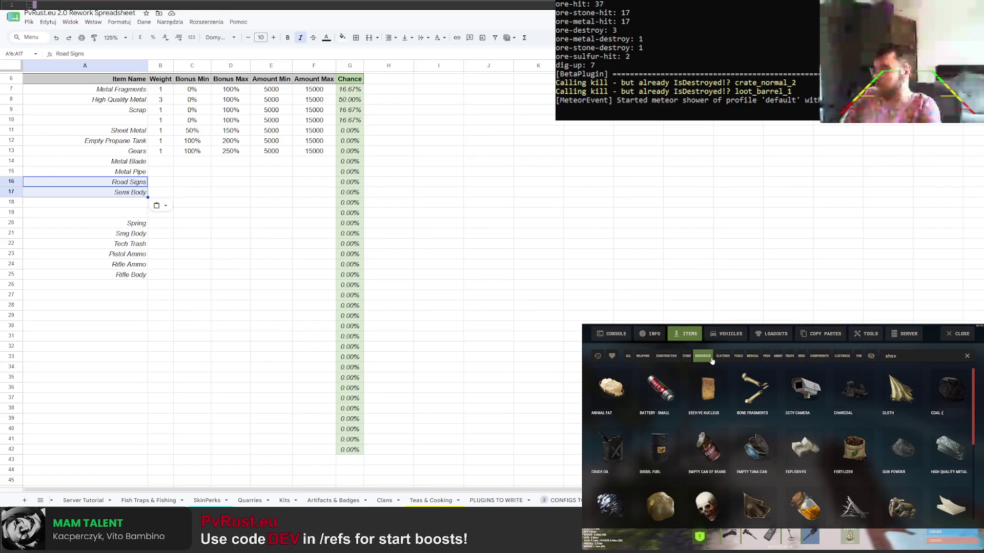
scroll(666, 453, down, 5)
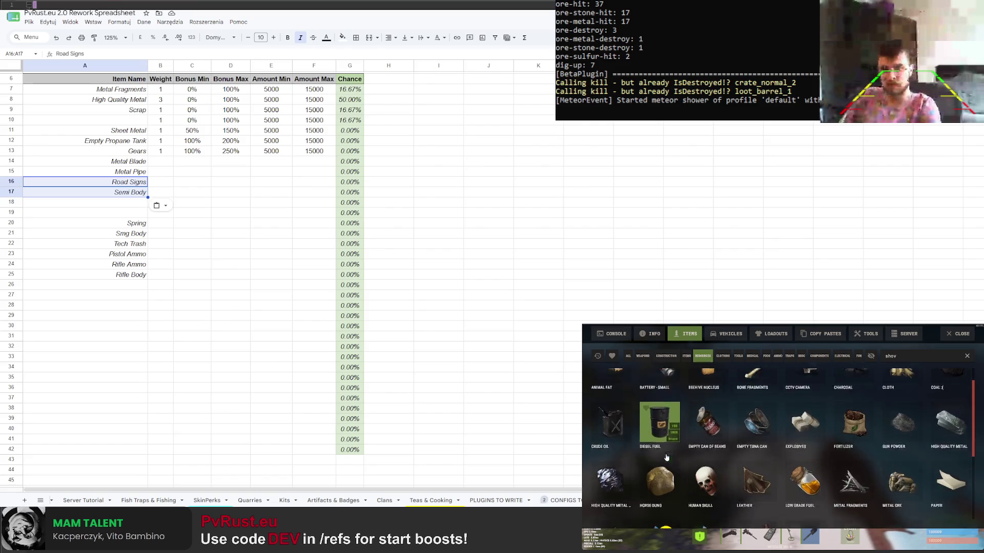
scroll(667, 454, up, 2)
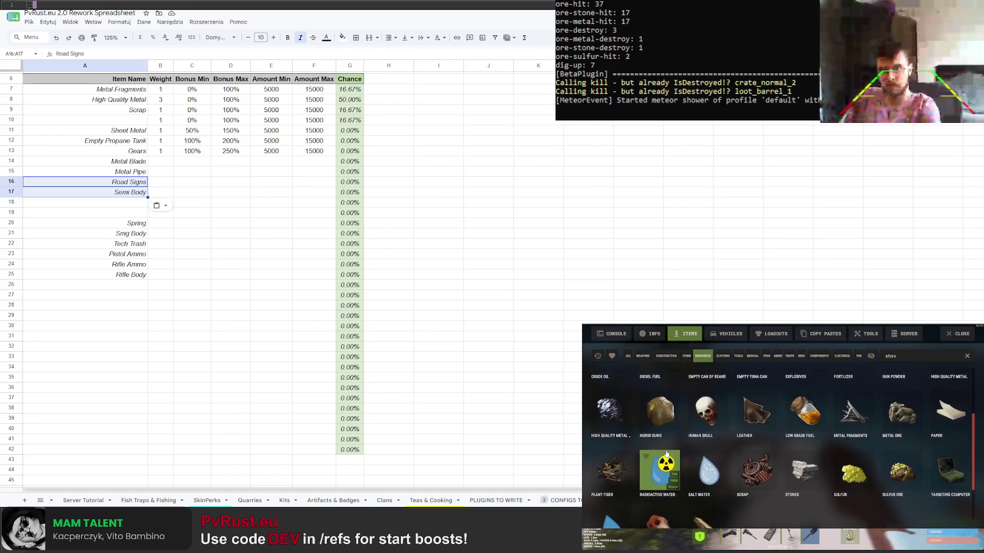
scroll(666, 455, down, 2)
scroll(666, 455, up, 3)
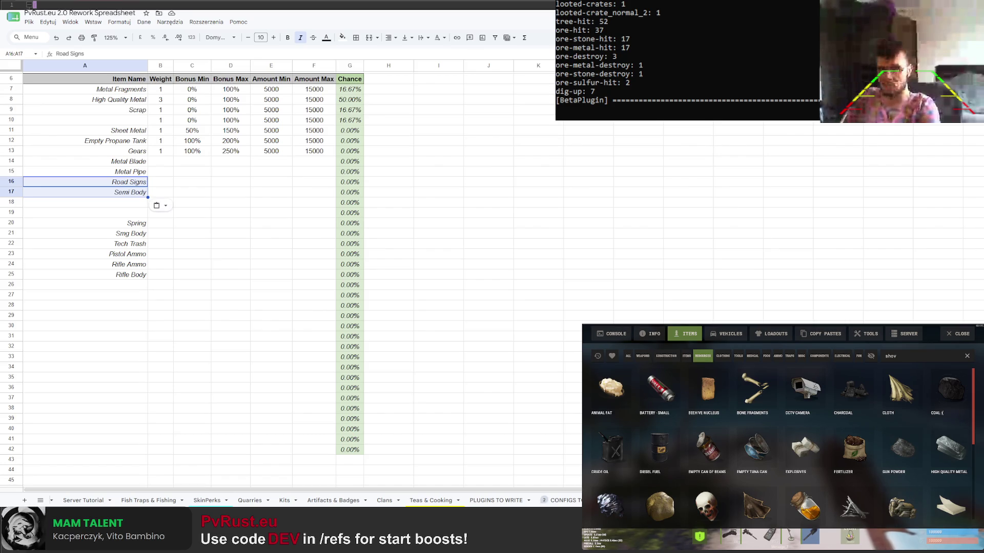
click(146, 200)
text(C)
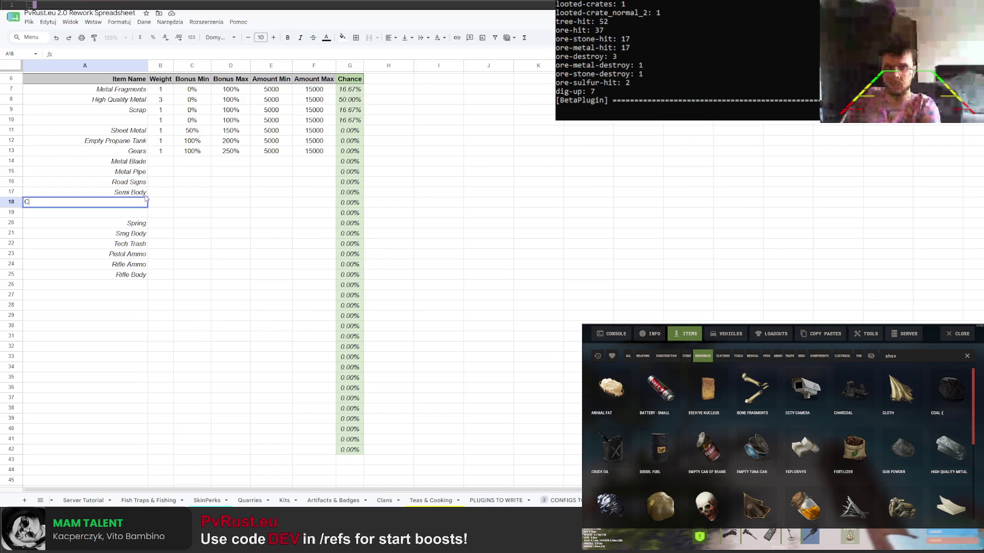
Add CCTV Camera and Targetting Computer in A26 and A27
click(118, 285)
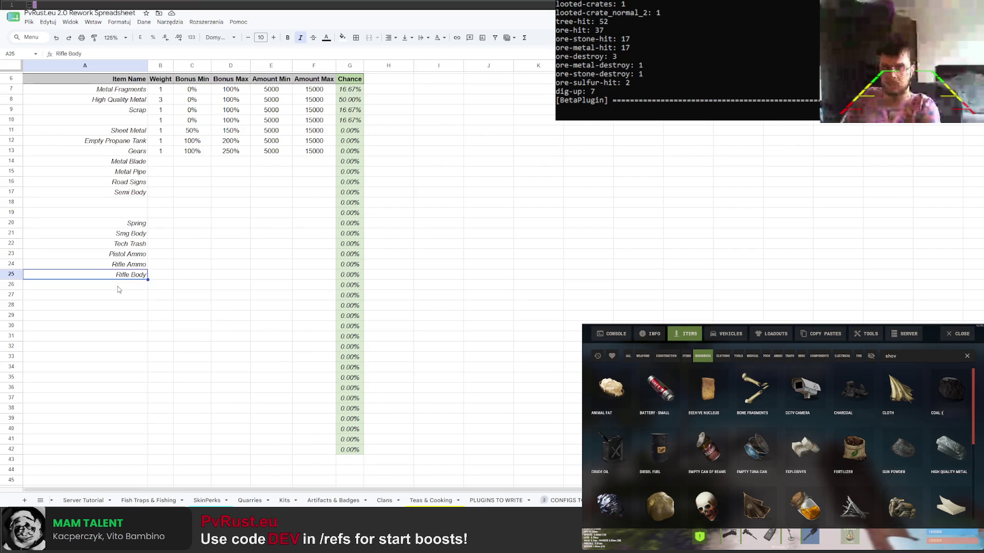
text(CC)
text(amera)
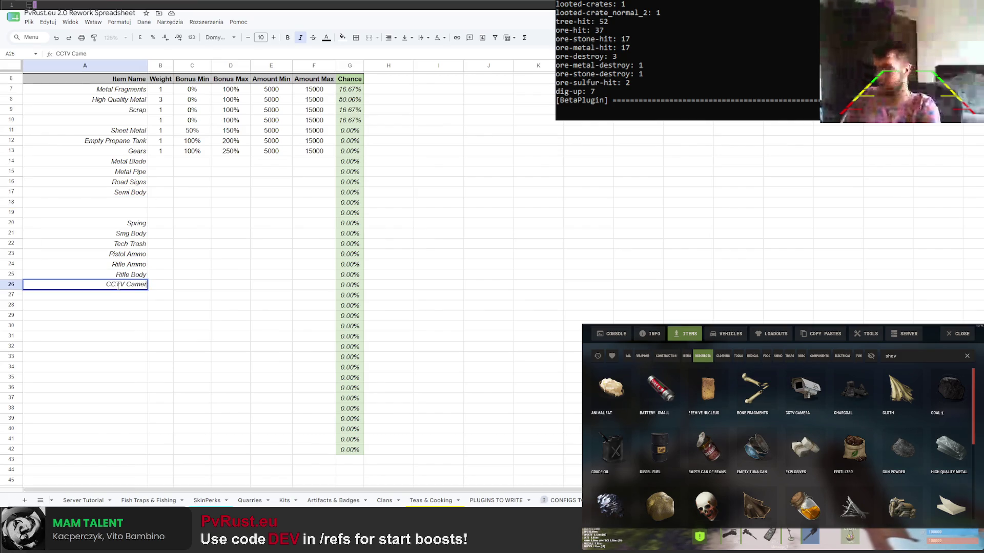
key(Return)
text(Targ)
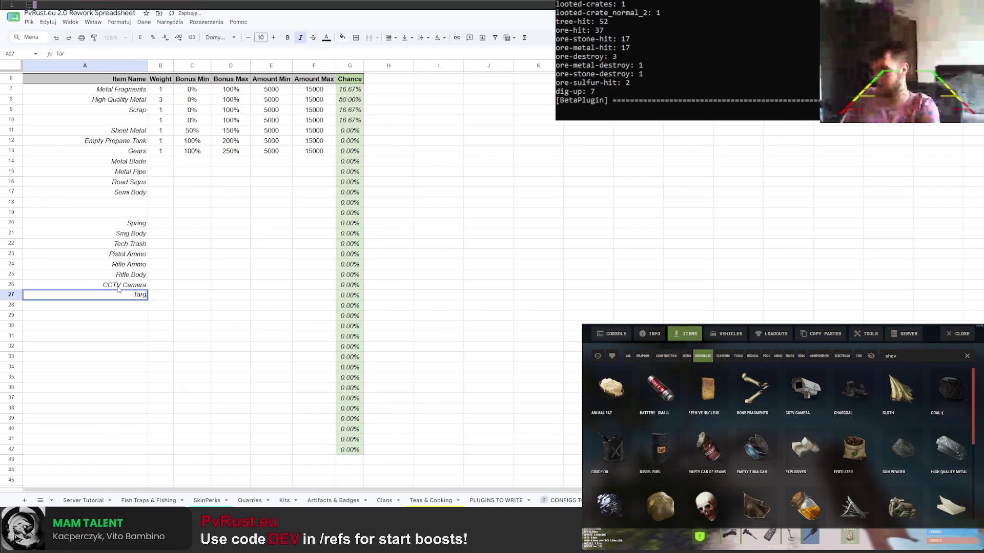
text(ing Computer)
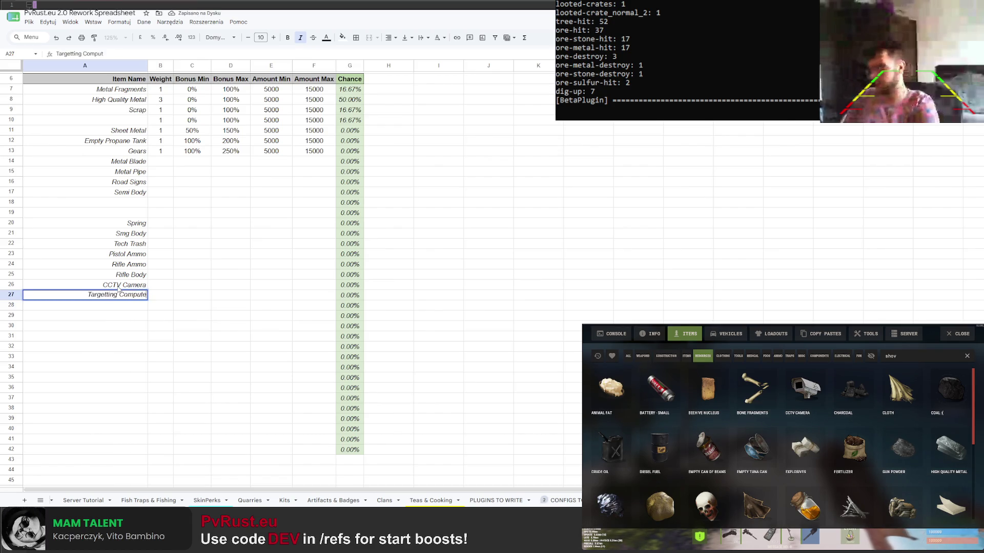
key(Return)
Move the item names in rows 10–17 up one row
drag(137, 121, 136, 192)
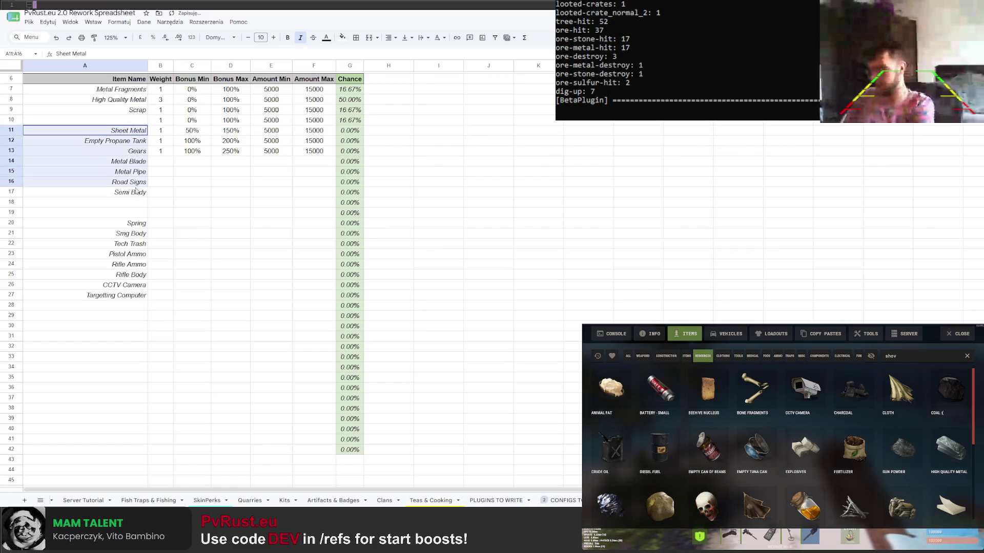
key(ctrl+x)
click(133, 123)
key(ctrl+v)
Move the rows 20–27 names up to row 17 to close the gap, then browse construction and weapon items
click(132, 223)
key(shift+Down)
key(shift+Down)
key(shift+Down)
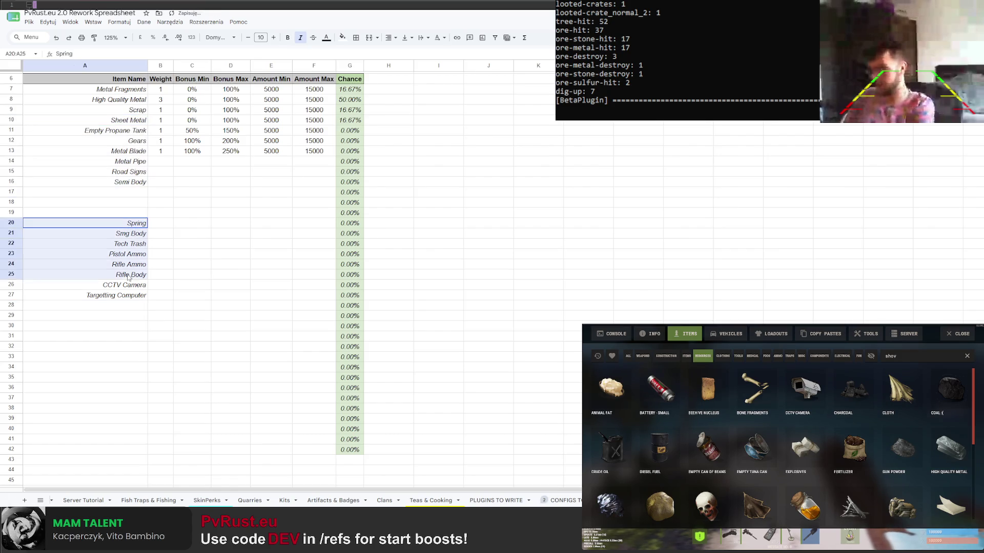
key(shift+Down)
key(ctrl+x)
click(128, 193)
key(ctrl+v)
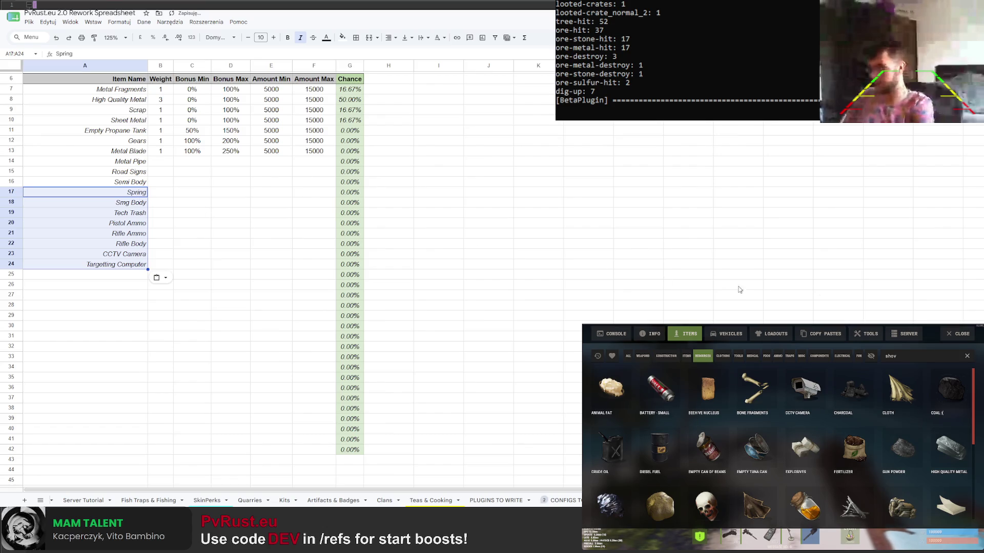
click(666, 356)
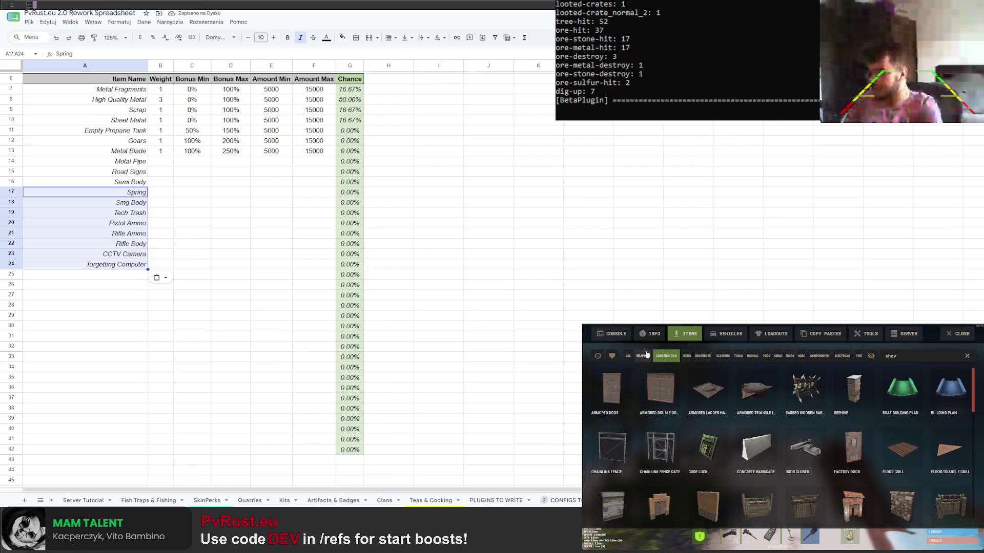
click(642, 356)
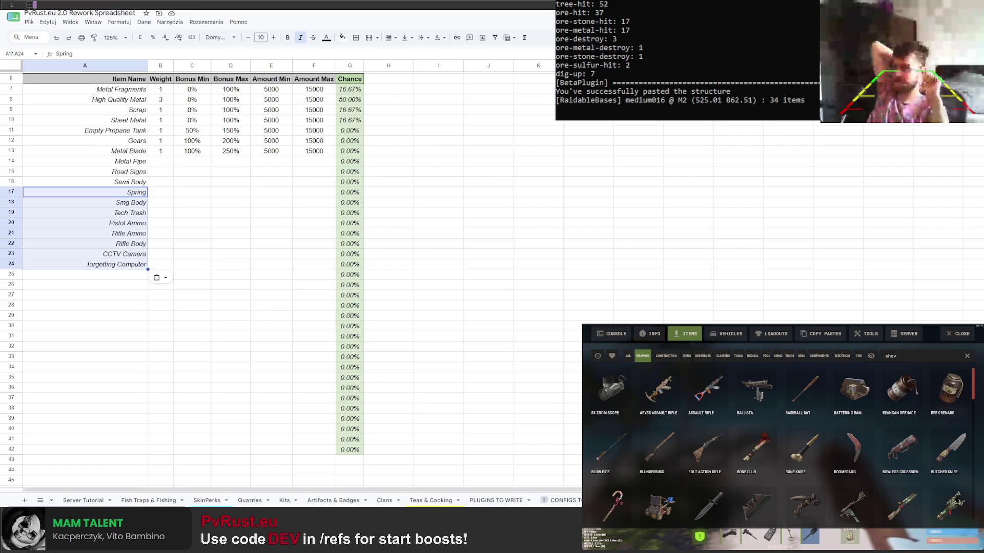
Review the full item list while browsing Rust's Resources, Clothing and Tools categories
drag(116, 89, 134, 264)
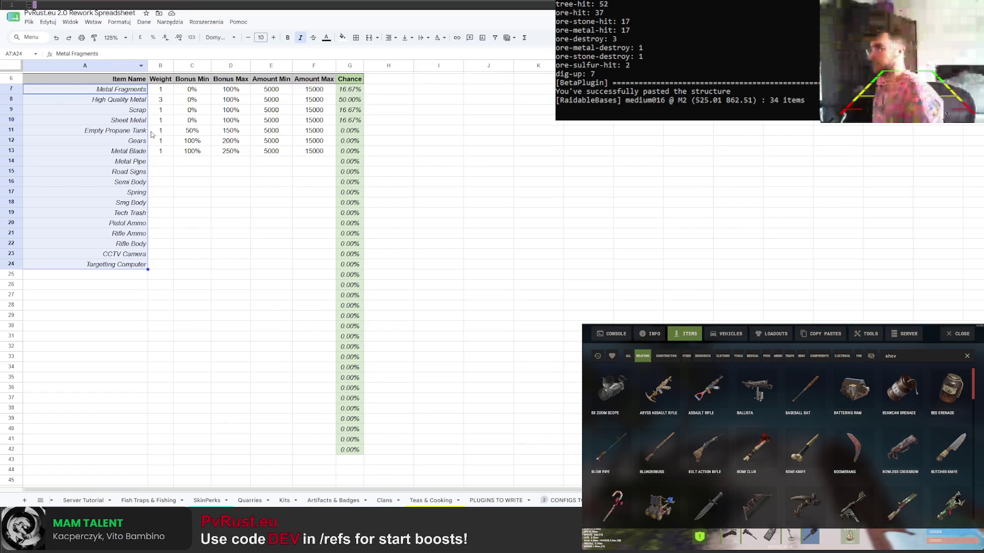
scroll(125, 237, down, 3)
scroll(116, 303, down, 8)
scroll(116, 302, up, 3)
scroll(64, 267, up, 4)
scroll(99, 259, up, 4)
scroll(64, 313, down, 3)
scroll(87, 273, up, 3)
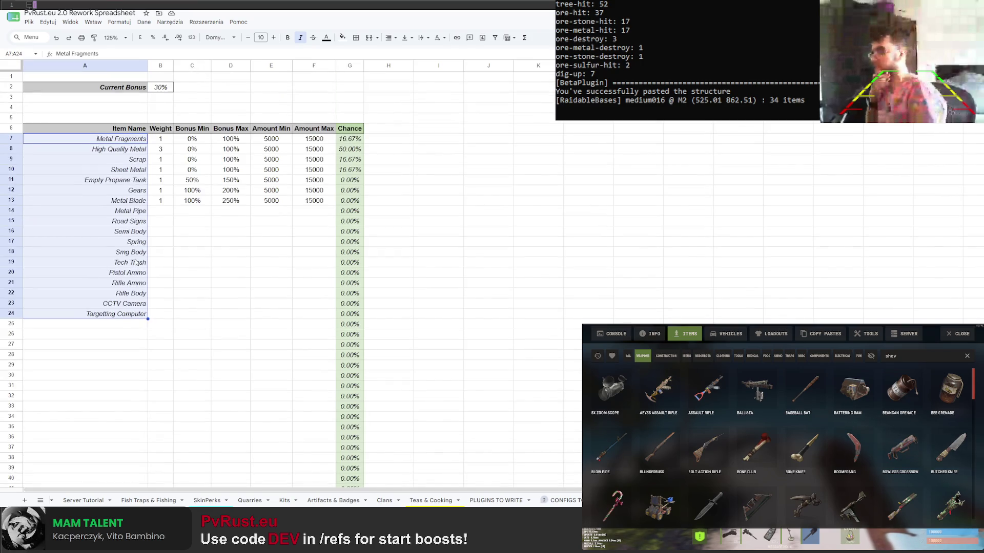
scroll(135, 261, down, 3)
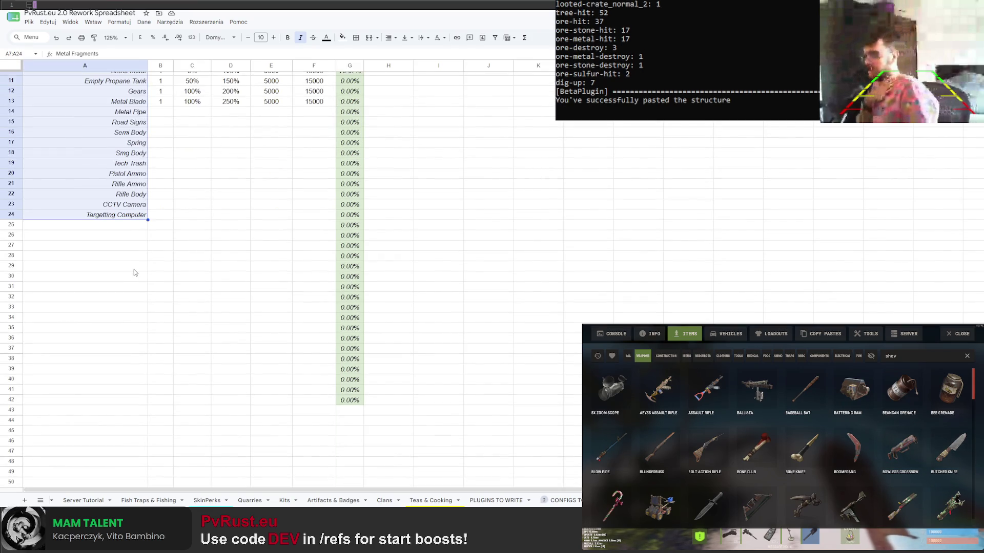
scroll(702, 398, down, 1)
scroll(701, 397, down, 3)
scroll(702, 399, down, 3)
scroll(702, 405, down, 3)
scroll(702, 413, down, 3)
scroll(702, 415, down, 3)
scroll(703, 418, down, 3)
scroll(705, 422, down, 3)
scroll(707, 425, down, 3)
scroll(707, 426, down, 3)
scroll(706, 427, down, 3)
scroll(706, 425, down, 3)
scroll(705, 425, down, 3)
scroll(700, 433, down, 3)
scroll(693, 440, down, 3)
scroll(682, 453, down, 3)
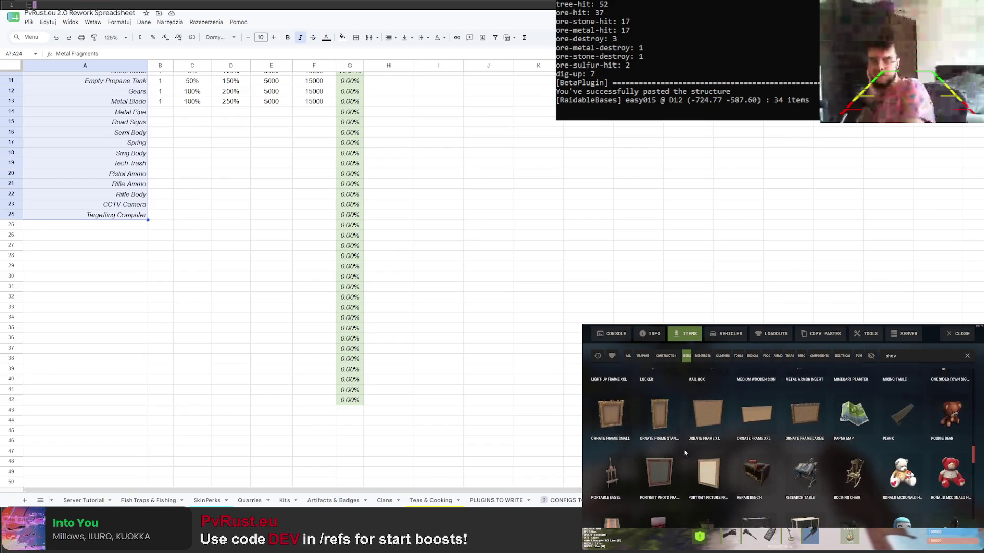
scroll(692, 415, down, 3)
click(702, 356)
scroll(702, 369, down, 3)
scroll(700, 384, down, 3)
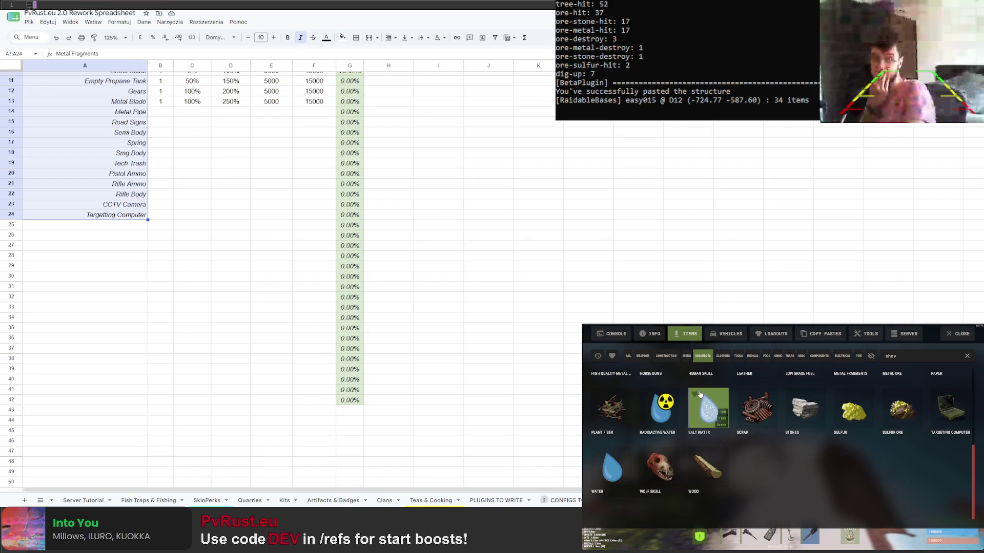
click(723, 356)
scroll(767, 398, down, 1)
scroll(766, 398, down, 2)
scroll(765, 397, down, 2)
scroll(764, 398, down, 2)
scroll(763, 398, down, 2)
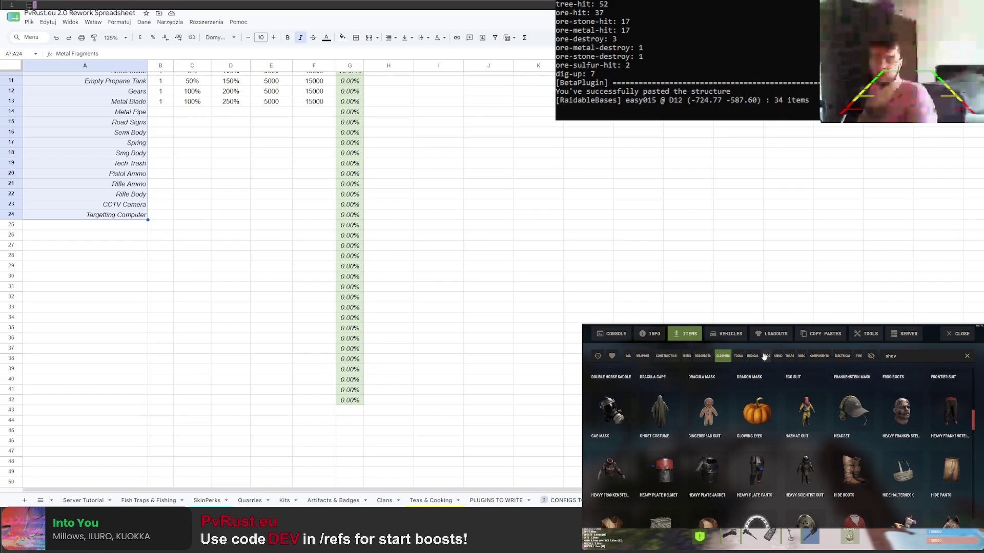
click(739, 356)
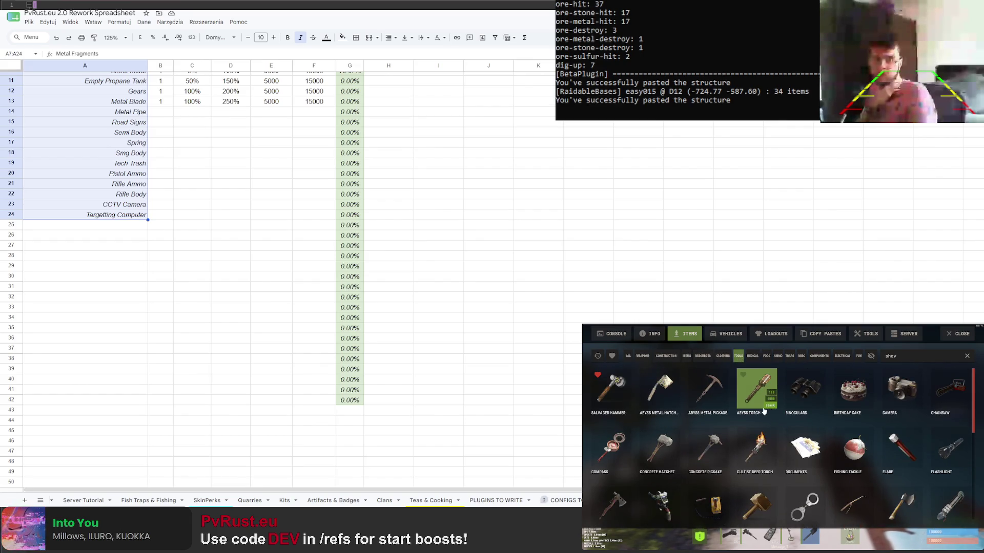
scroll(755, 411, down, 3)
scroll(755, 411, down, 3)
scroll(755, 412, down, 1)
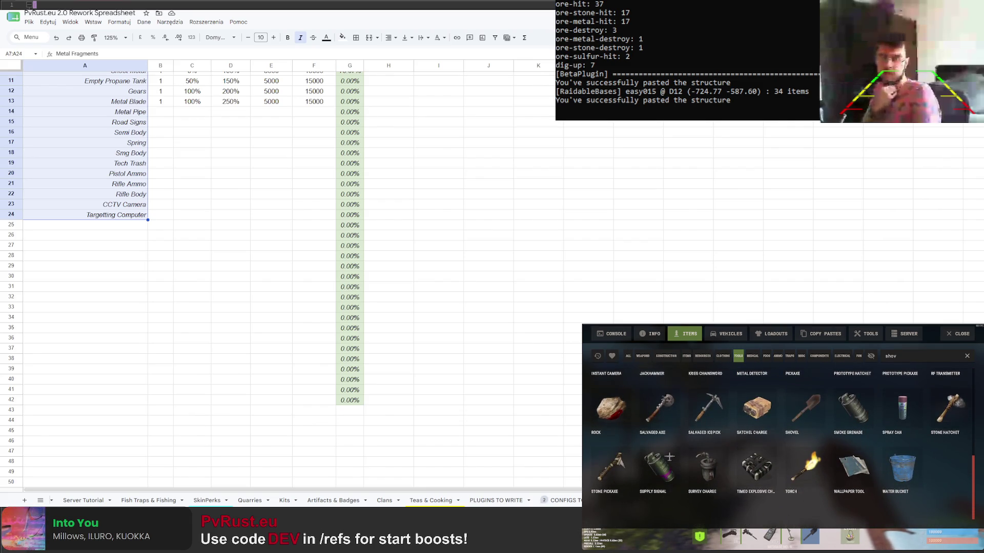
click(192, 204)
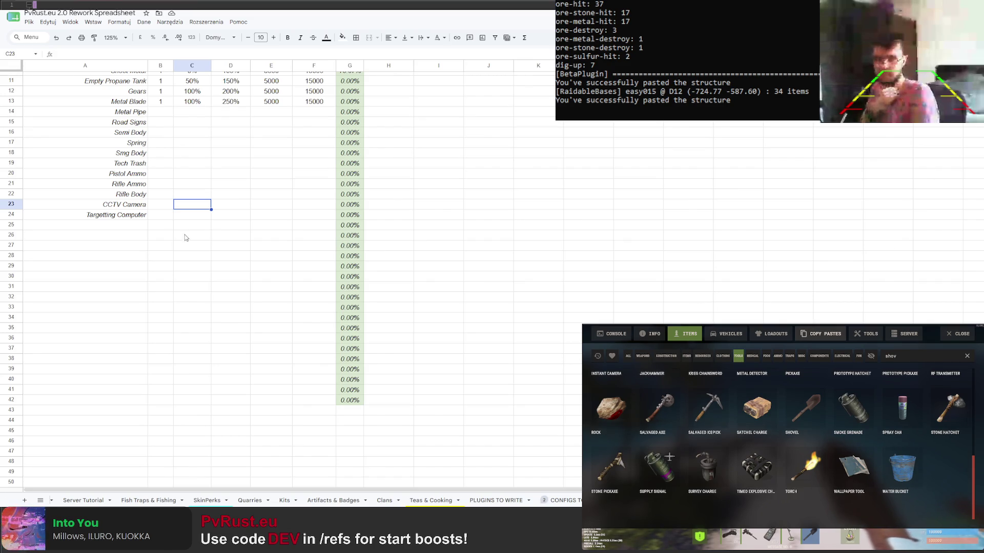
scroll(142, 229, up, 3)
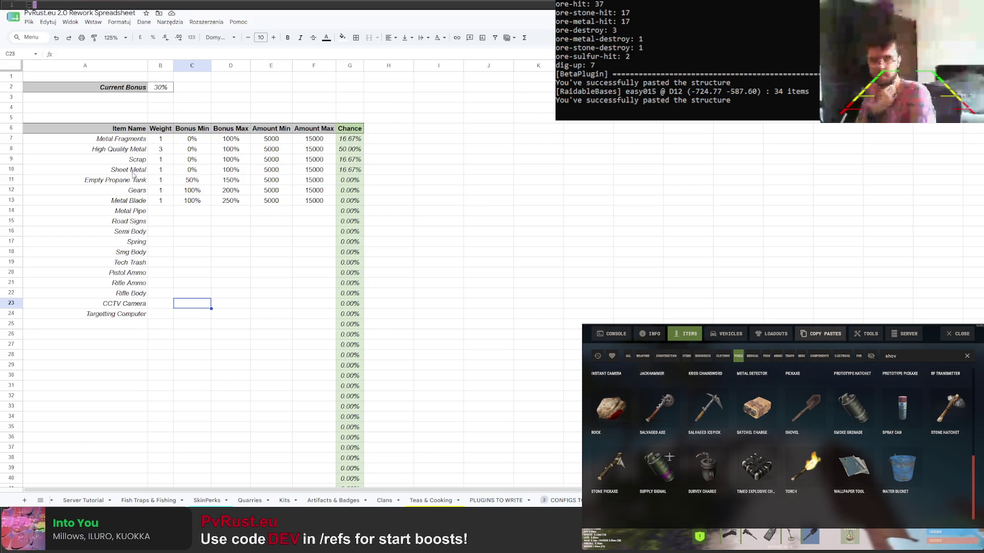
Move the Sheet Metal through Targetting Computer names down to rows 17–31
click(137, 190)
key(shift+Down)
key(shift+Down)
key(shift+Down)
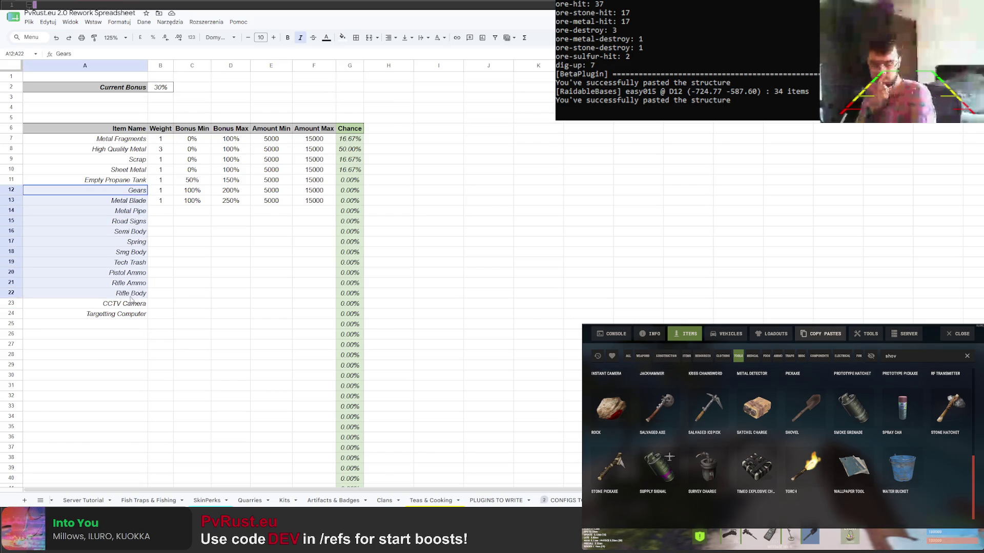
click(137, 172)
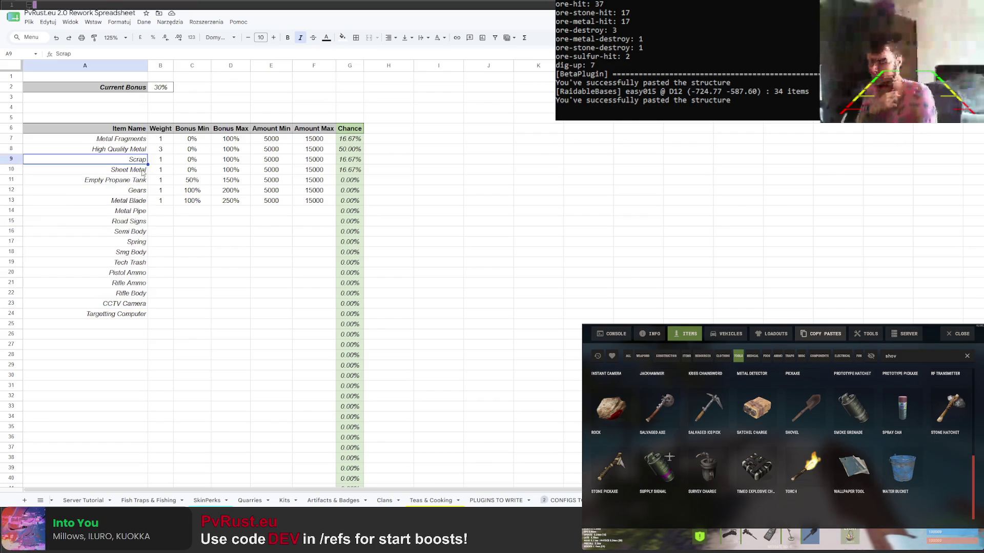
key(shift+Down)
key(shift+Down)
key(shift+Down)
key(ctrl+x)
click(136, 241)
key(ctrl+v)
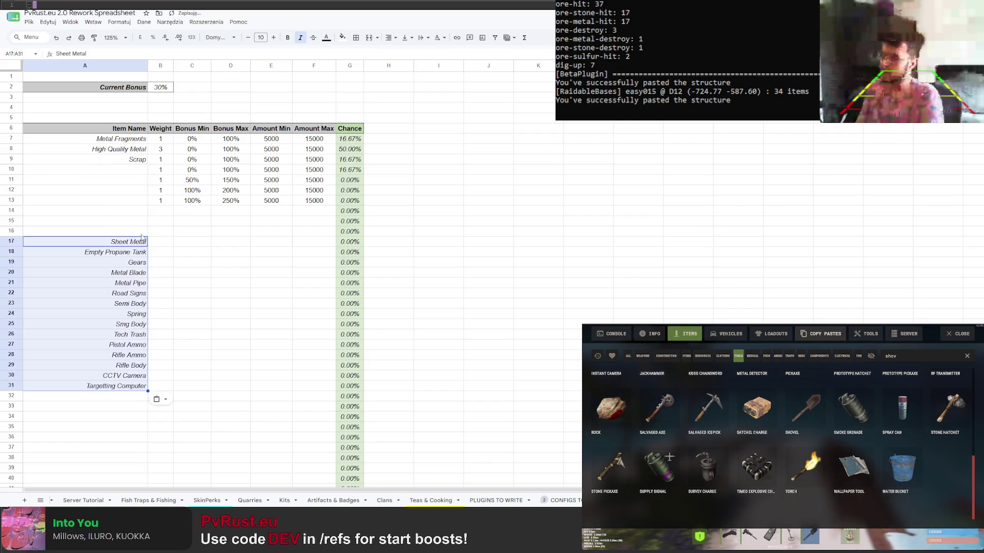
Move High Quality Metal to A16 and Scrap up to A8 under Metal Fragments
click(132, 149)
key(ctrl+x)
click(137, 232)
key(ctrl+v)
click(134, 159)
key(ctrl+x)
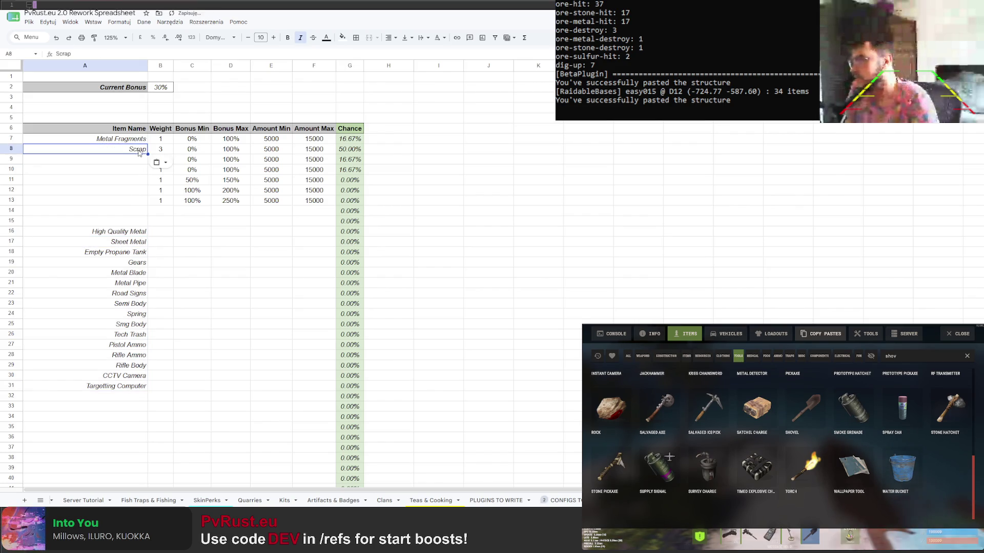
key(ctrl+v)
click(133, 157)
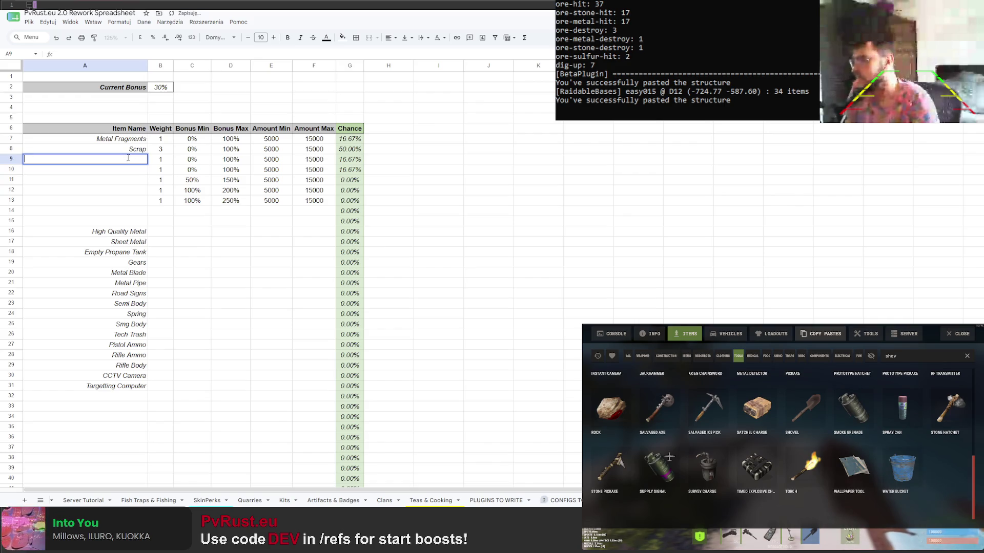
text(Can)
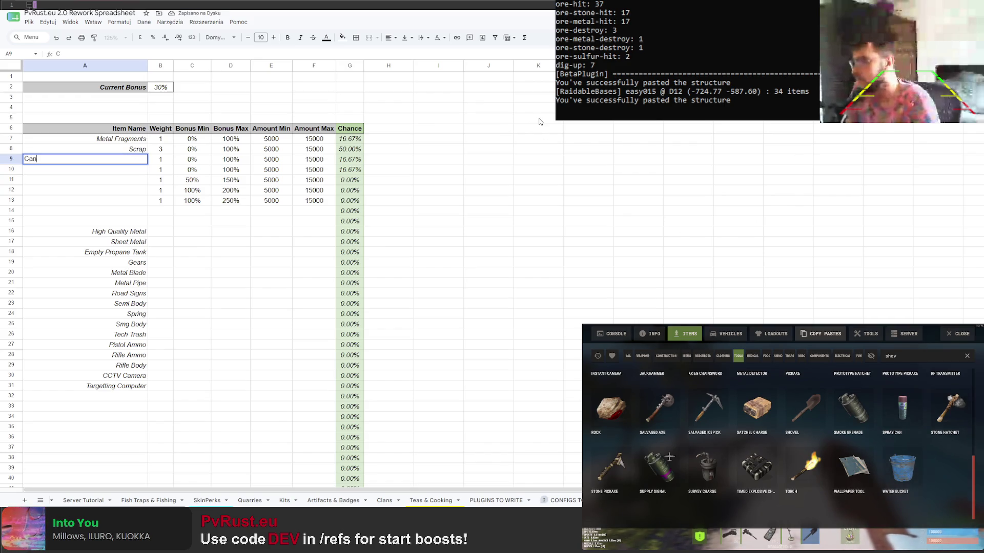
text( of Beans)
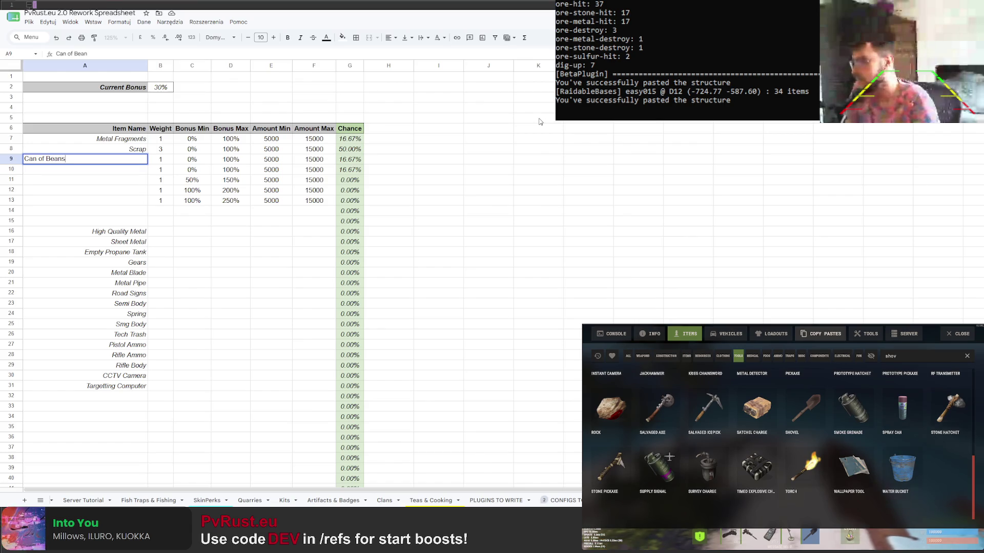
Retype Can of Beans in A9 after an undo and add Can of Tuna in A10
key(Return)
key(ctrl+z)
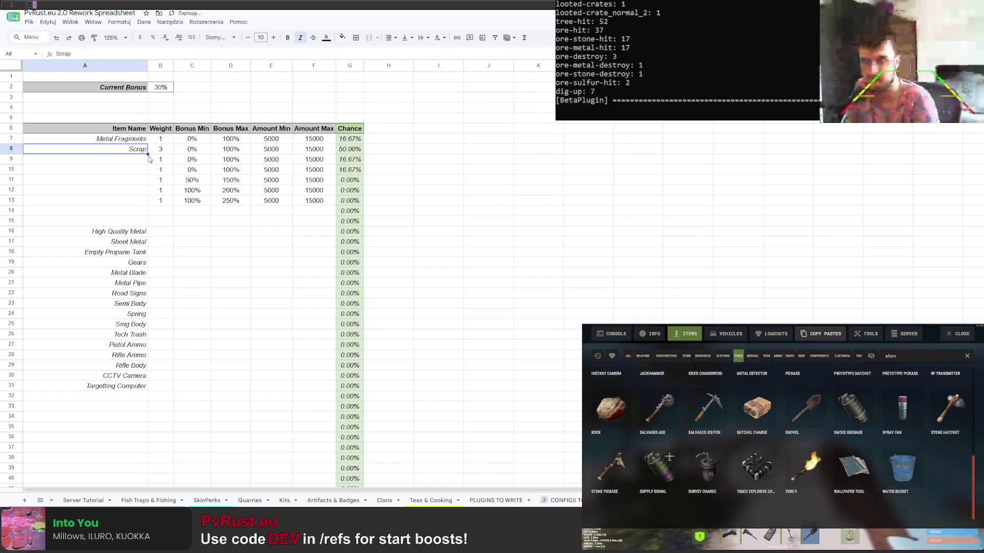
text(Scrap)
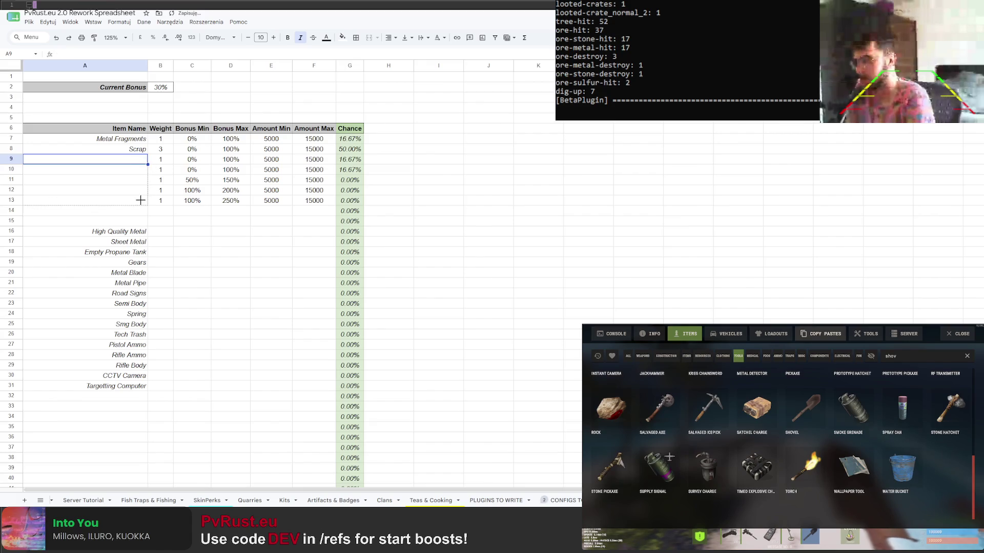
drag(142, 223, 135, 159)
text(Can of Beans)
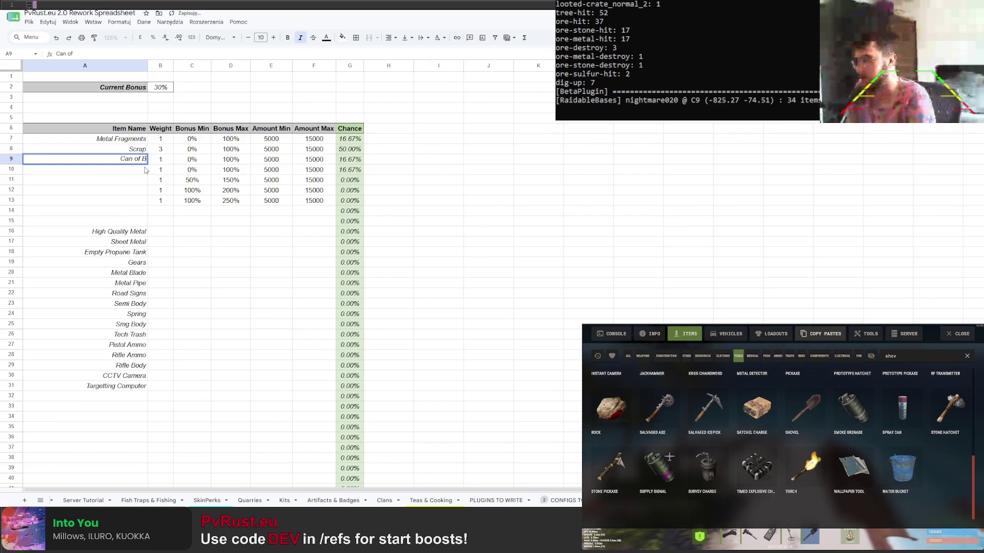
key(Return)
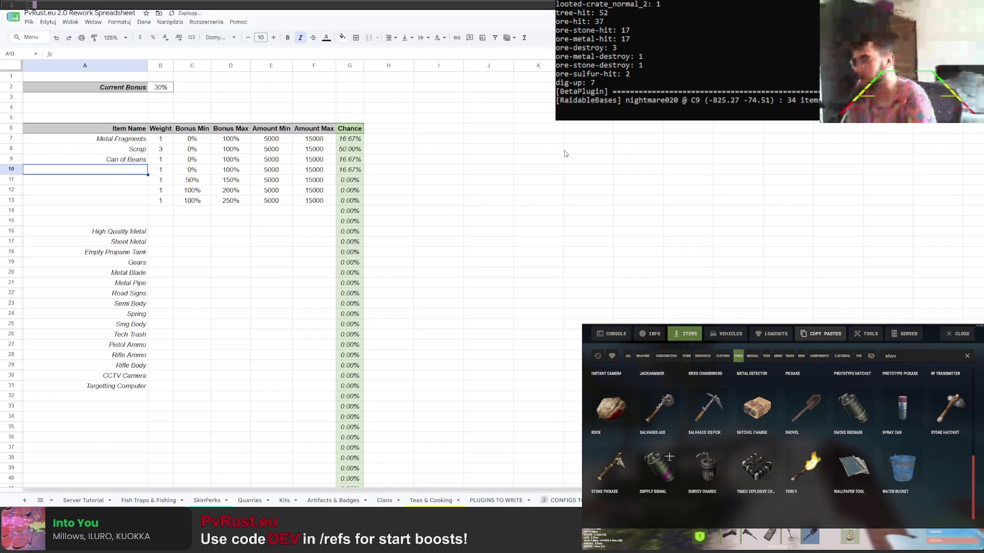
text(Ca)
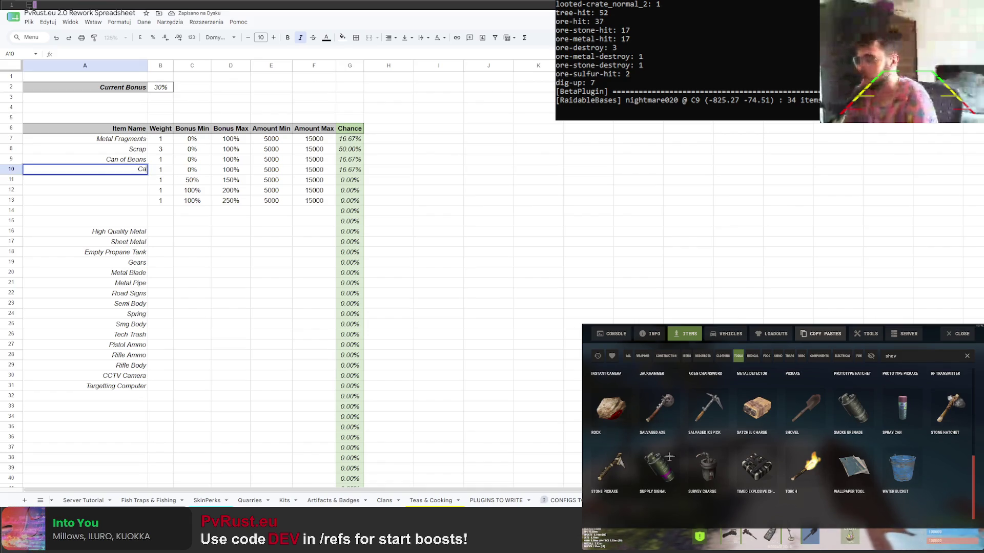
text(n of Tuna)
key(Return)
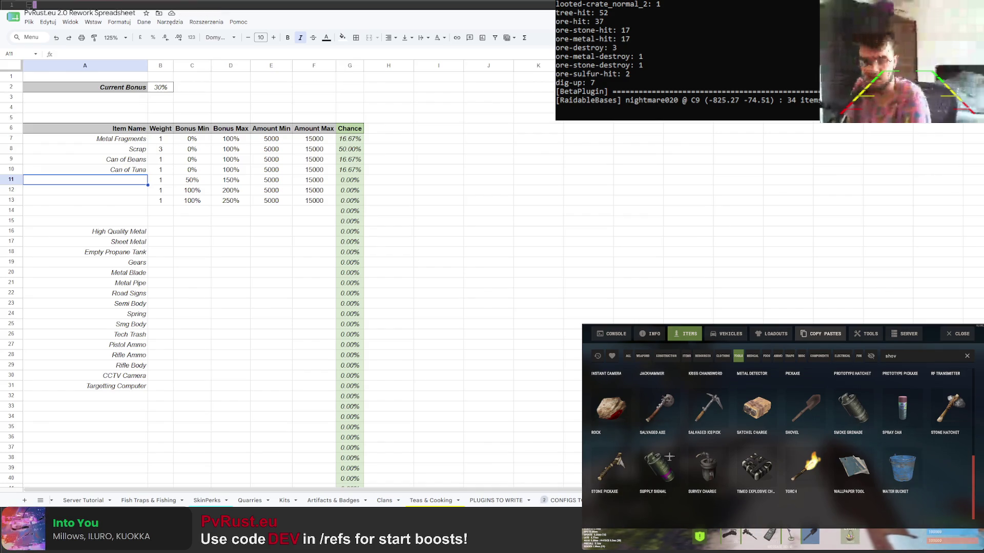
text(Revolver)
Add Revolver and Semi Pistol in A11:A12 and select both names
key(Return)
text(Semi)
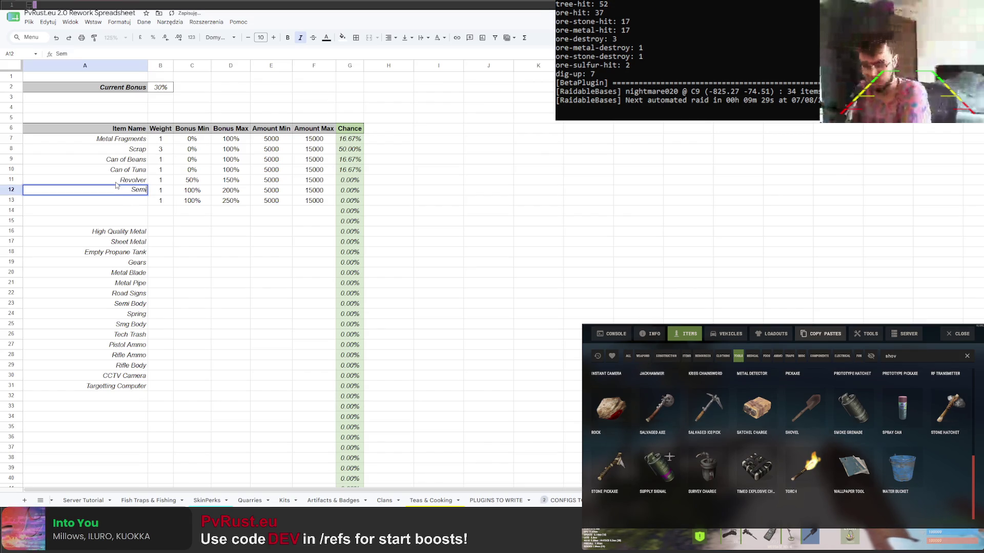
text( Pistol)
key(Return)
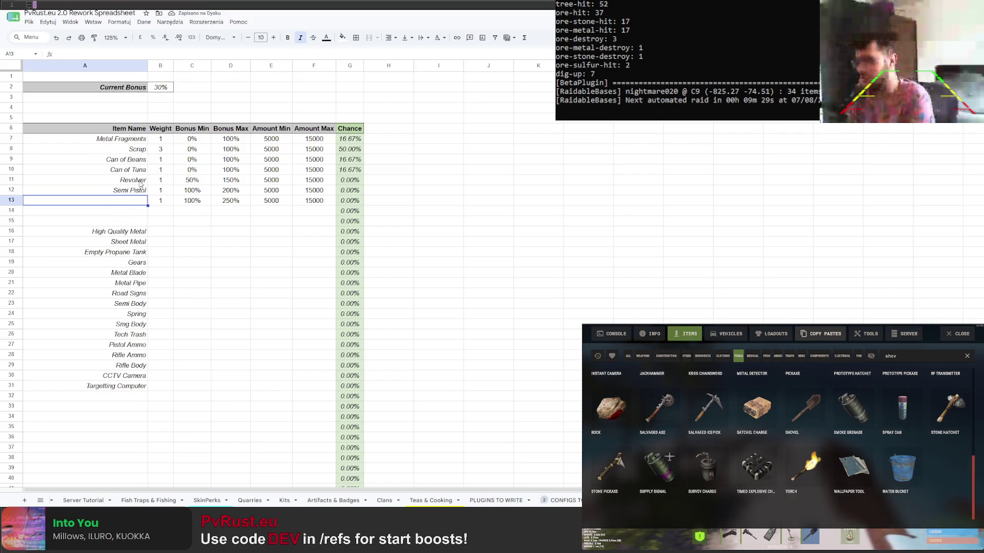
drag(141, 183, 139, 192)
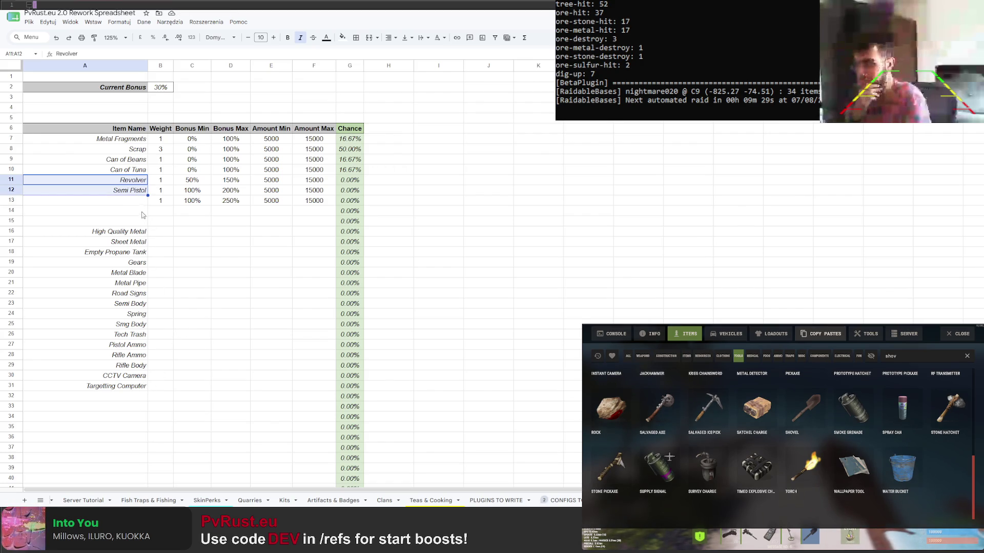
Move Revolver and Semi Pistol down to rows 36–37 and return to the emptied row 11
key(ctrl+x)
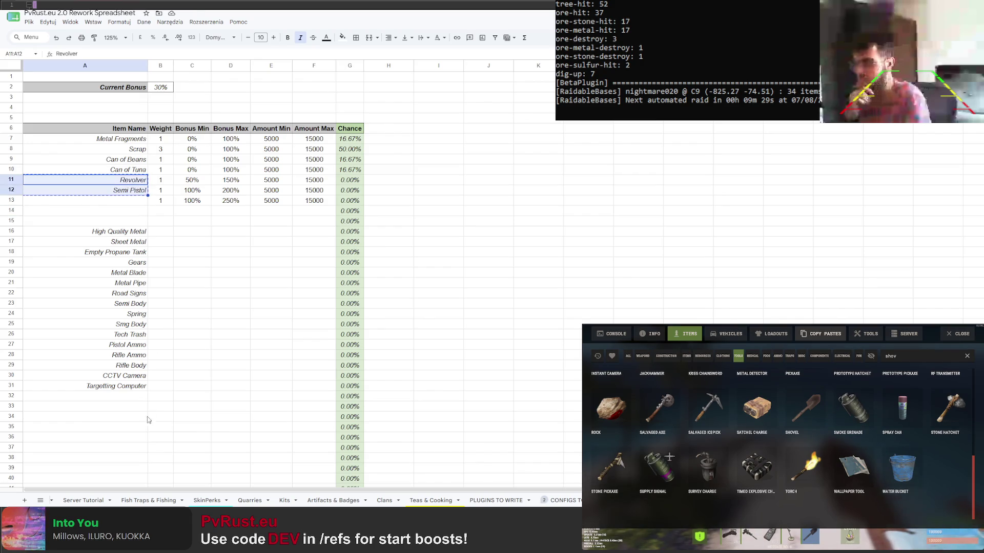
click(115, 438)
key(ctrl+v)
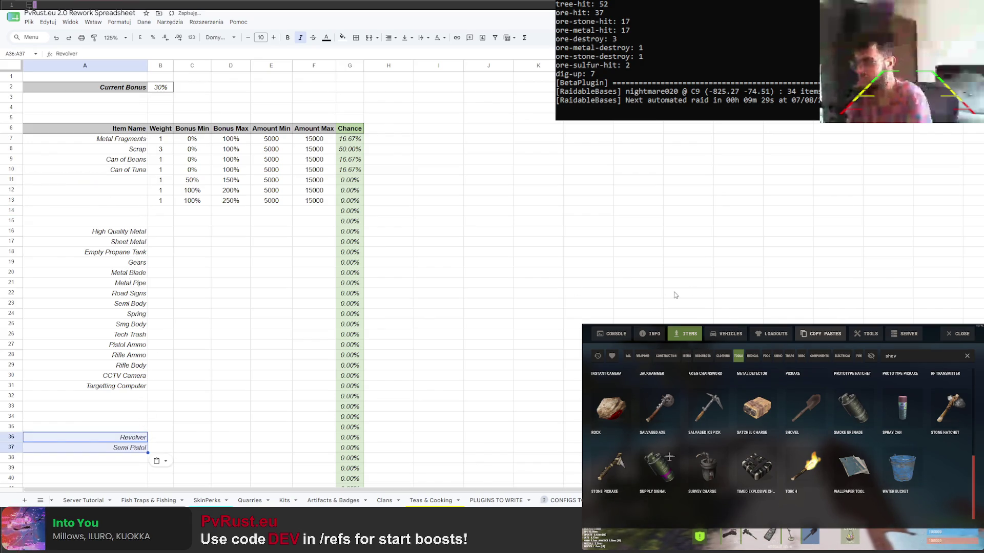
click(113, 183)
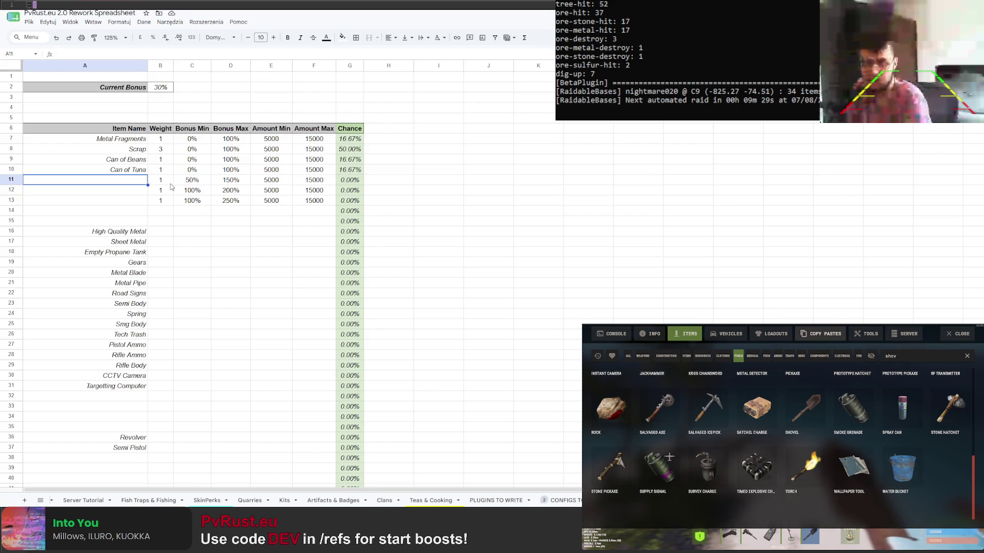
text(Hatche)
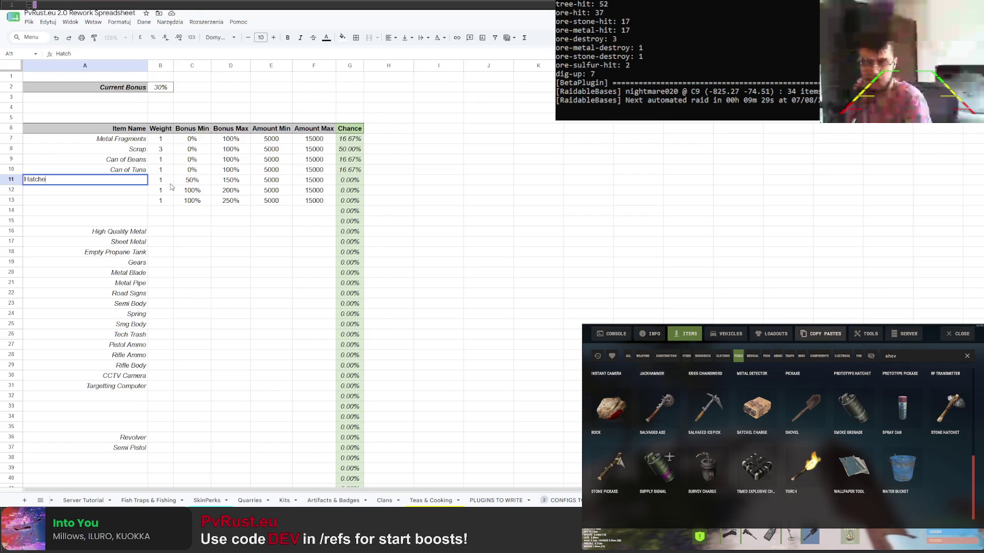
text(t)
Enter Hatchet, Pickaxe, Salvaged Axe and Icepick in A11:A14
key(Escape)
click(138, 204)
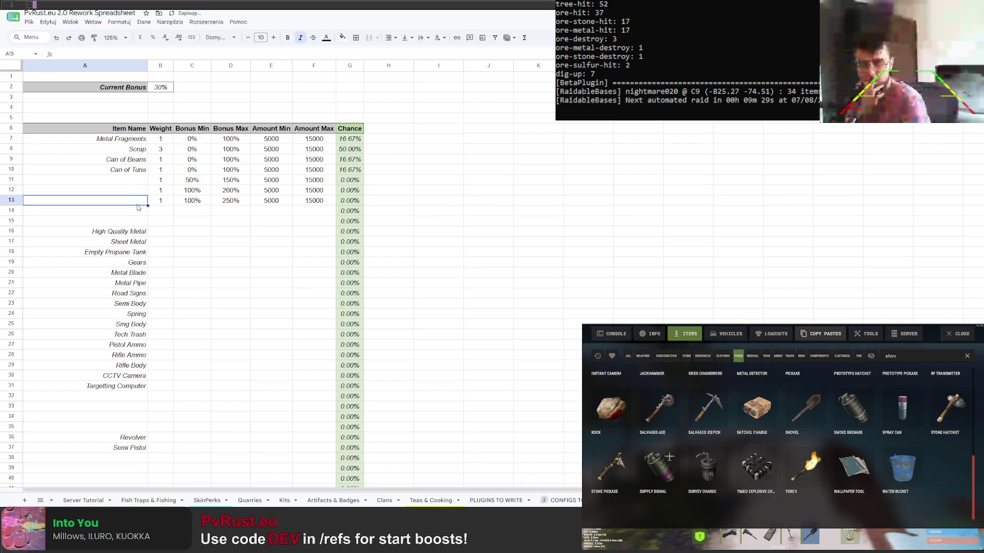
click(143, 180)
text(Hatchet)
key(Return)
text(Pickax)
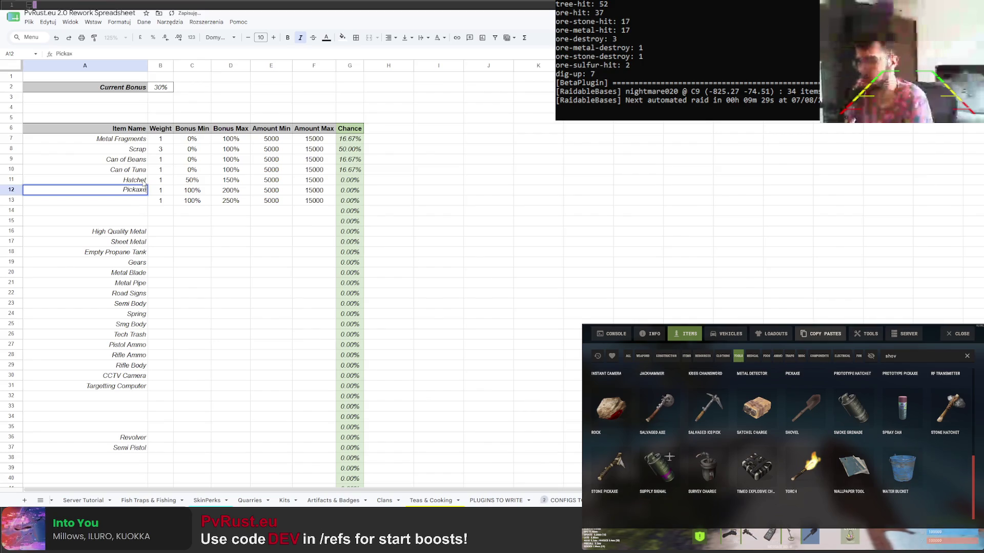
text(e)
key(Return)
text(Salvaged Axe)
key(Return)
text(Sa)
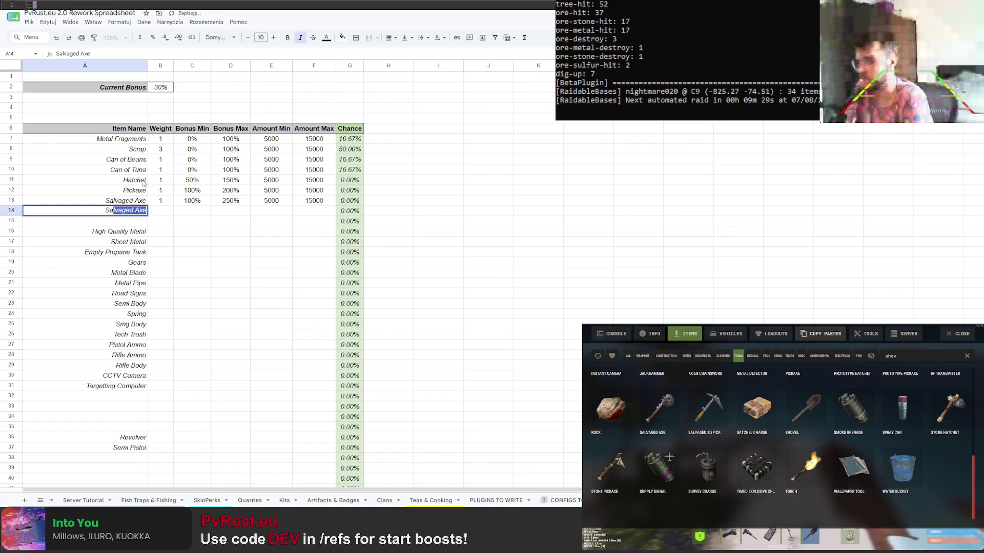
key(BackSpace)
text(epick)
Select the old item block from High Quality Metal to Targetting Computer and copy it for moving
key(Return)
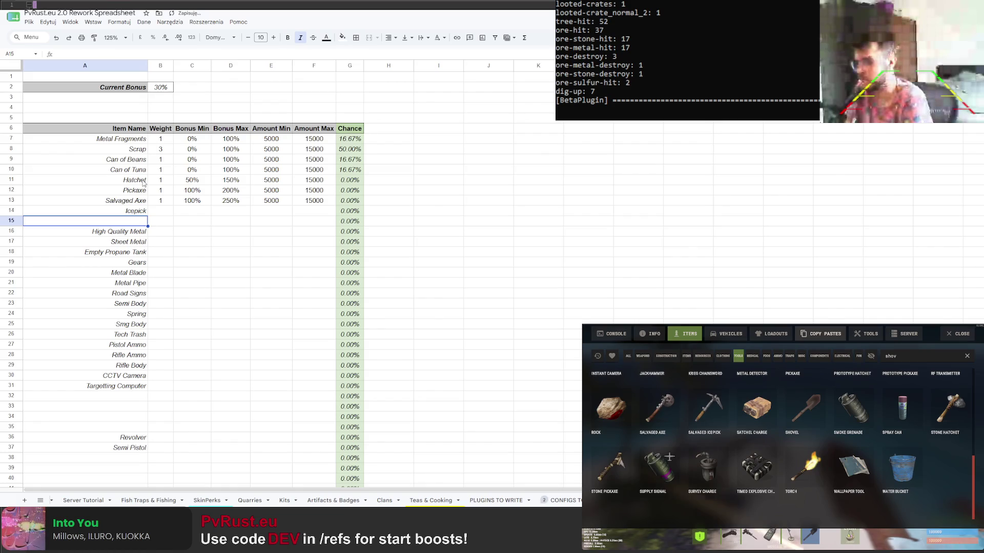
click(141, 234)
key(ctrl+shift+Down)
key(shift+Down)
key(shift+Up)
key(ctrl+c)
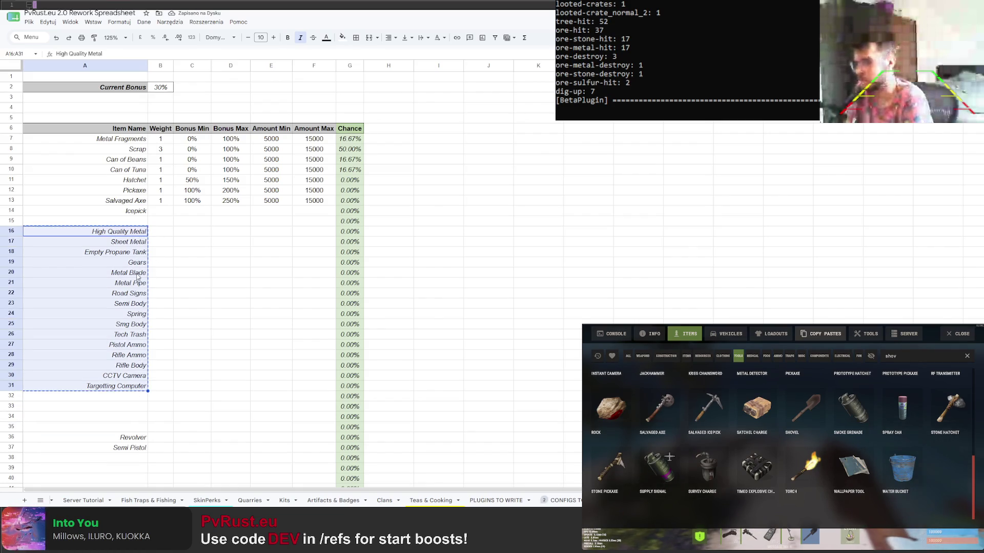
Place the old item block at rows 20–35 and enter Chainsaw in A15
click(139, 274)
key(ctrl+v)
click(144, 221)
text(Chainsaw)
key(Return)
text(g)
key(Return)
Clear the stray letter in A16 and enter Jackhammer and Salvaged Sword in A16:A17
click(144, 262)
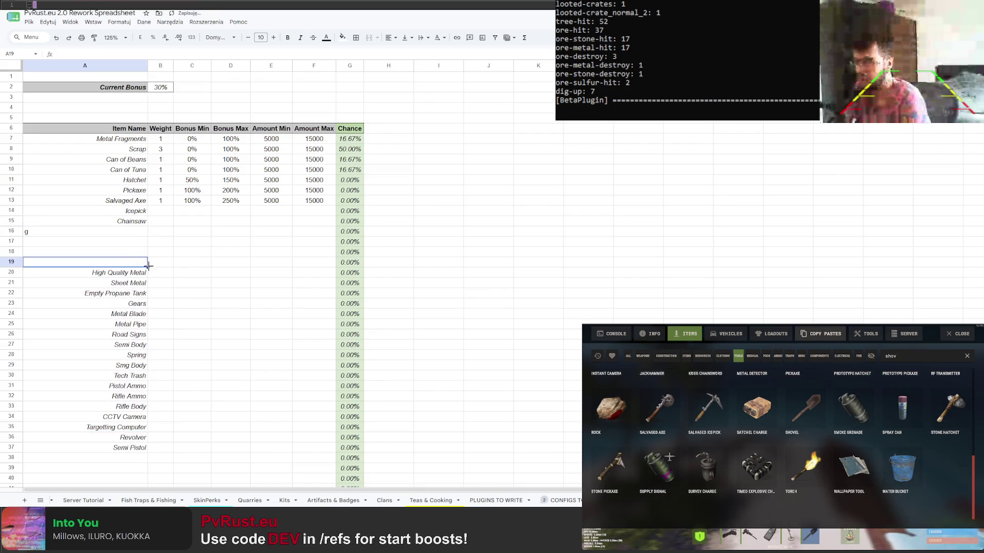
click(145, 231)
key(Delete)
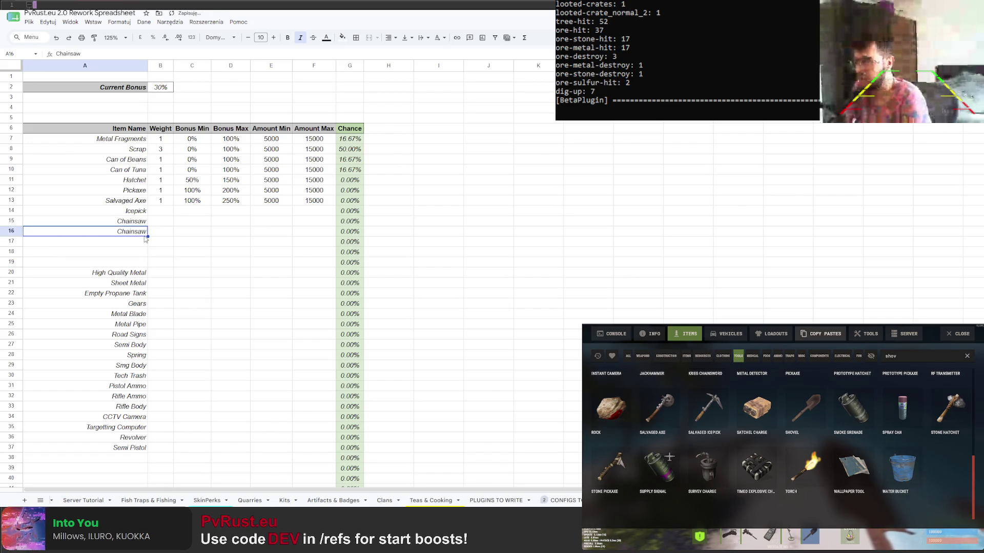
text(Jackhammer)
key(Return)
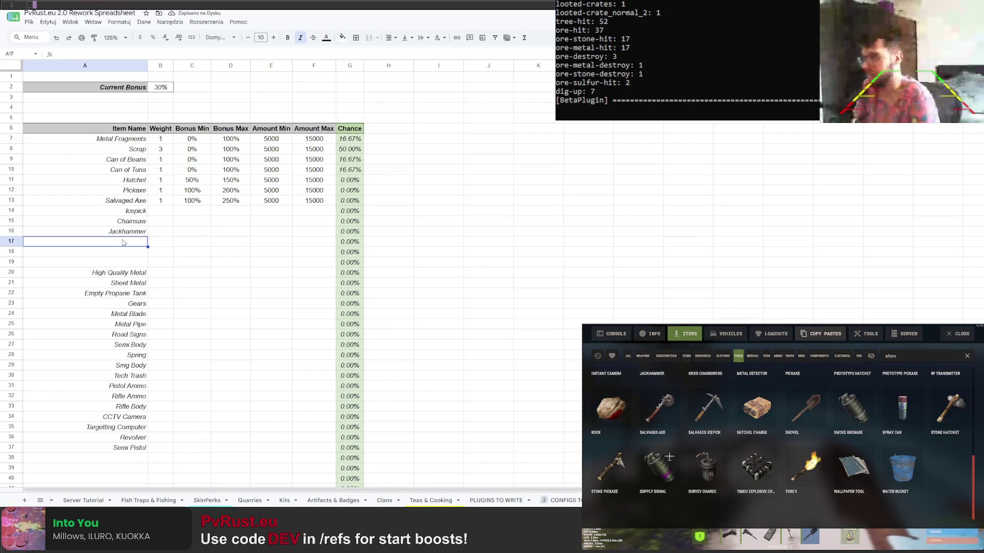
text(Salvaged Sword)
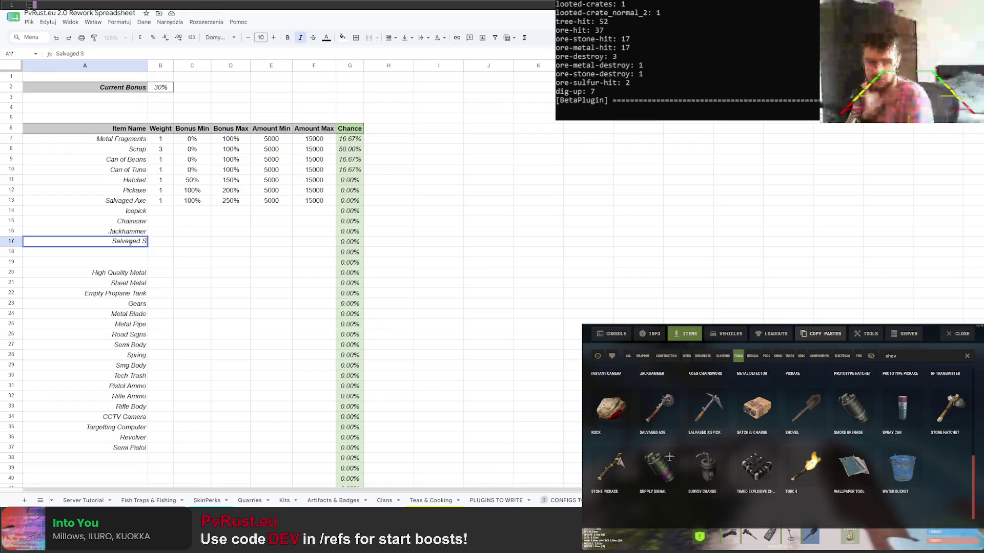
key(Return)
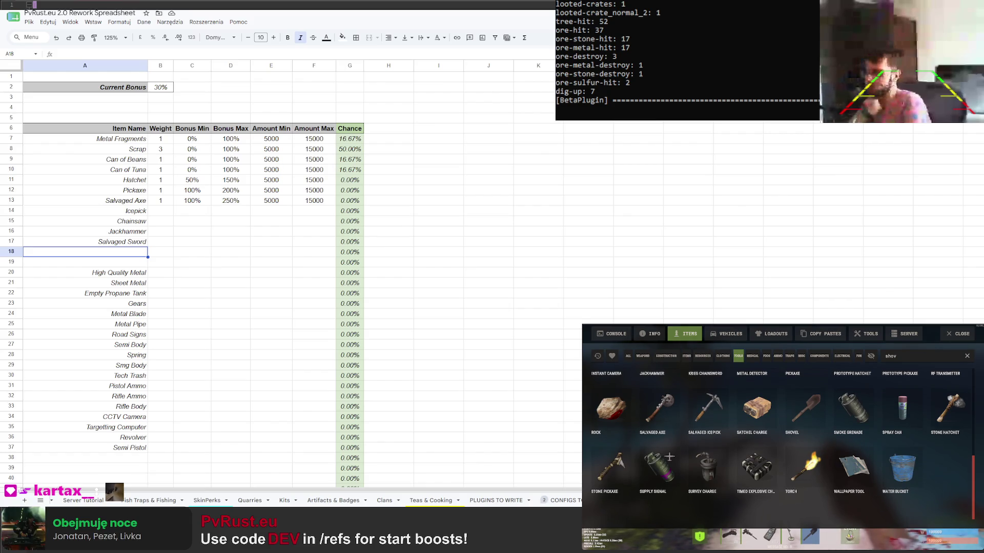
scroll(794, 474, up, 5)
scroll(793, 474, up, 5)
scroll(792, 474, up, 5)
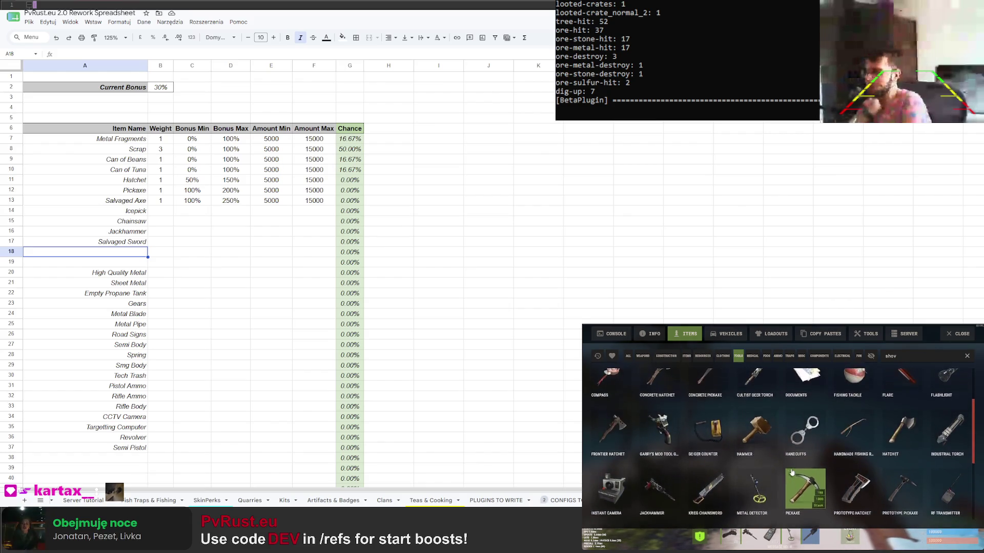
scroll(790, 472, up, 5)
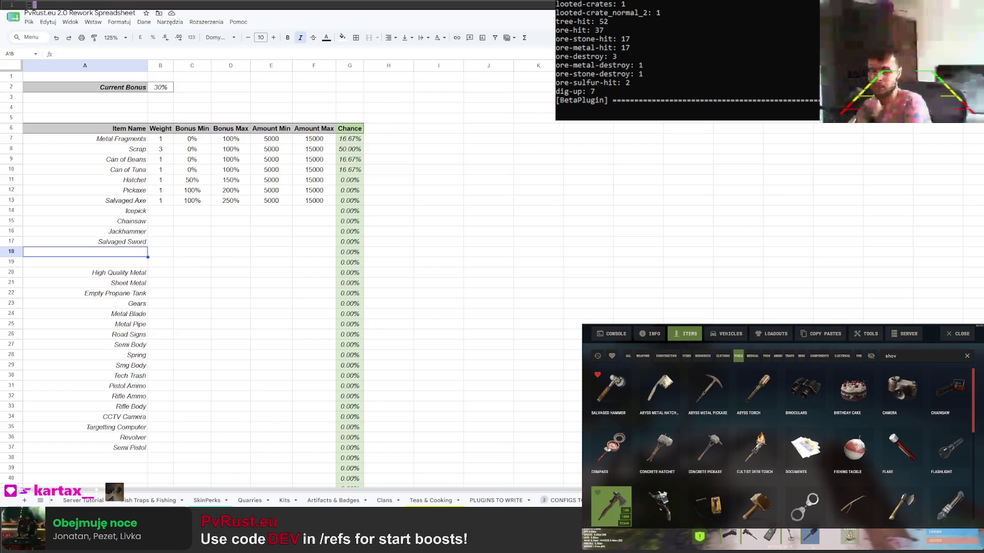
Enter Shovel in cell A18, then browse the game's Medical, Food and Ammo item lists
double_click(132, 254)
text(ovel)
key(Return)
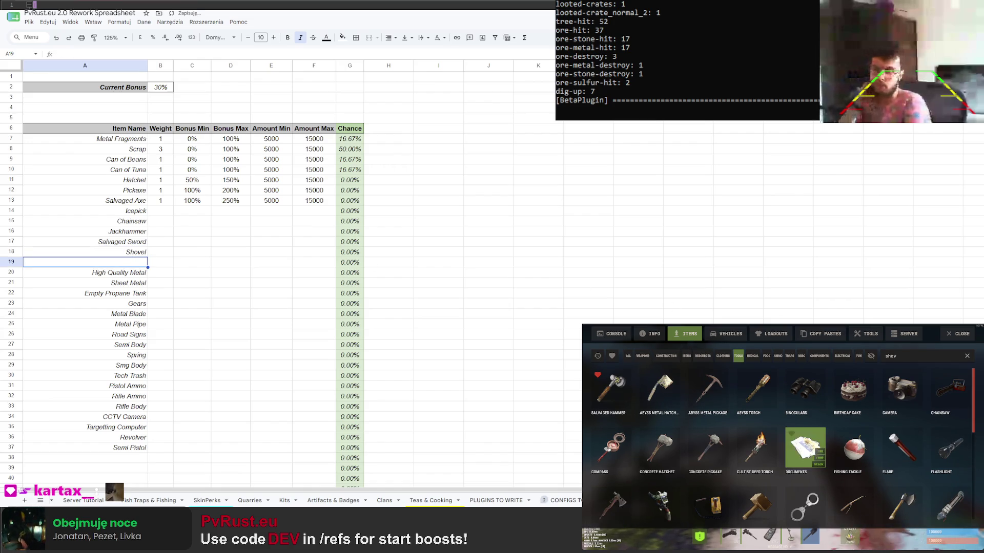
scroll(780, 446, down, 2)
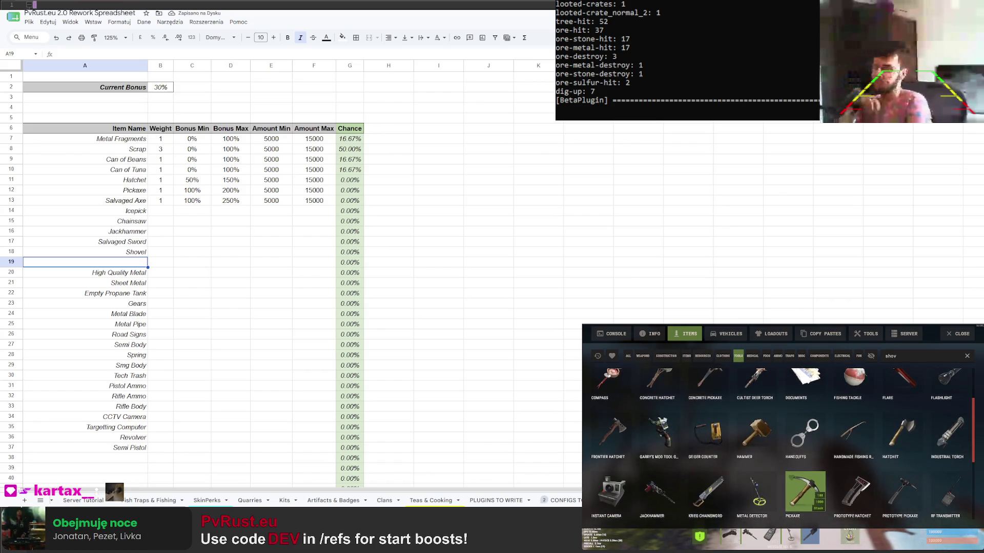
scroll(780, 446, down, 2)
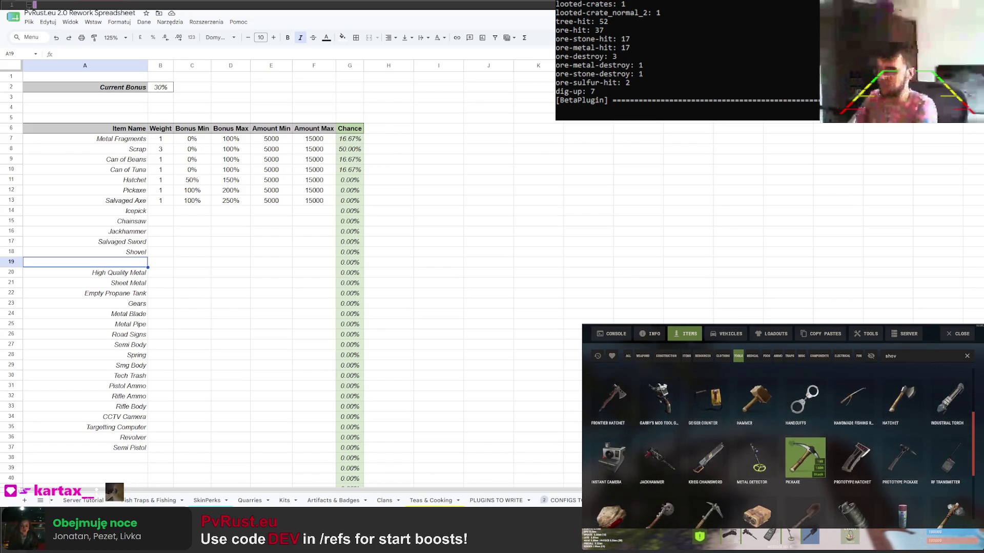
scroll(900, 488, up, 3)
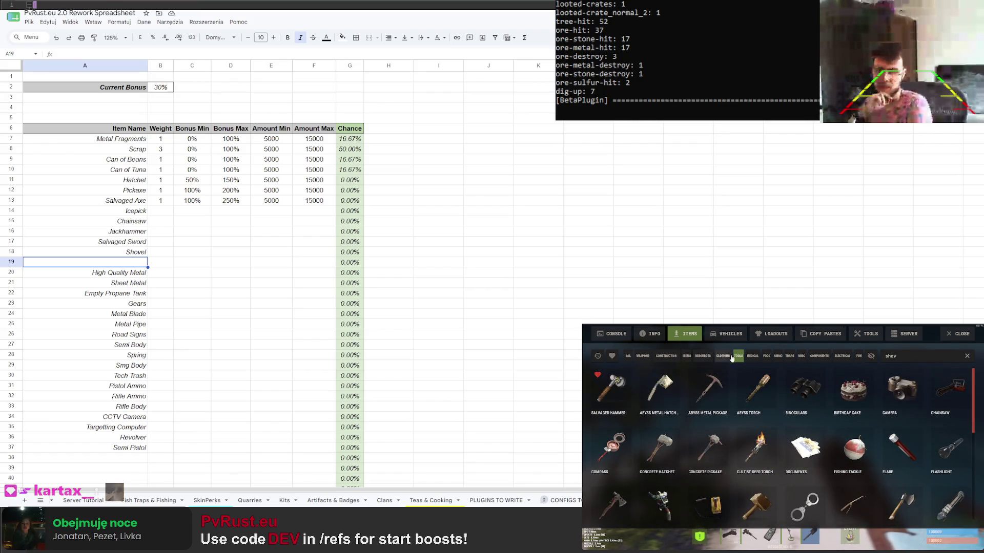
click(752, 357)
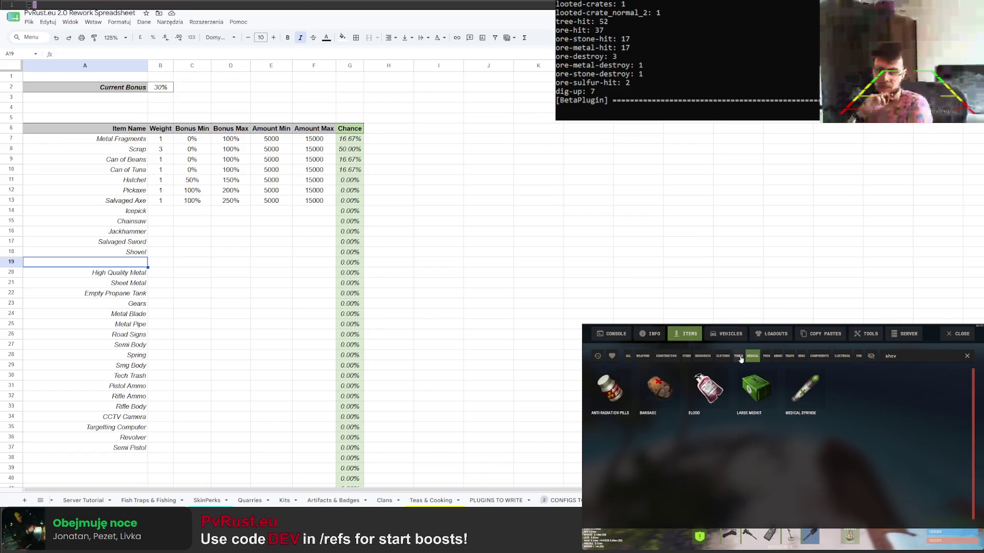
click(766, 357)
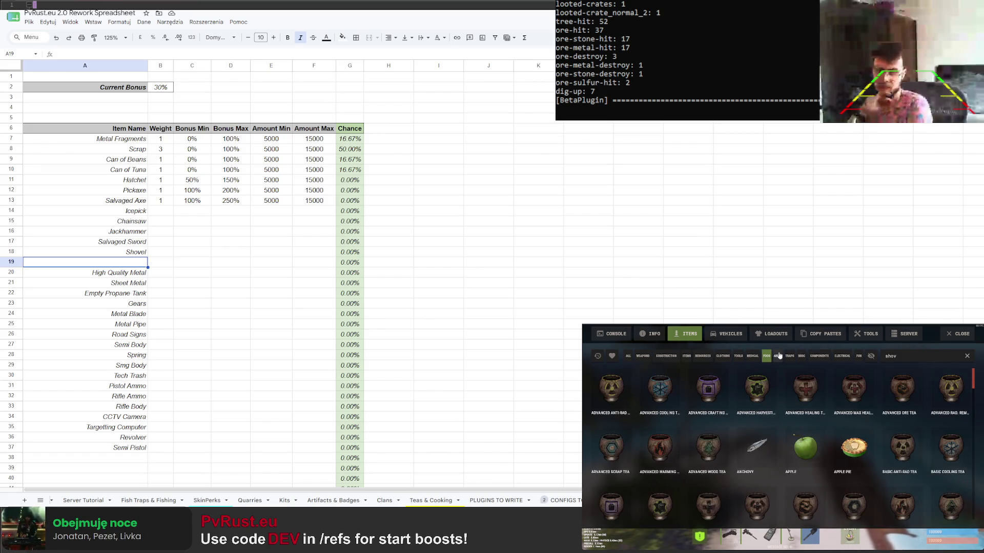
click(779, 357)
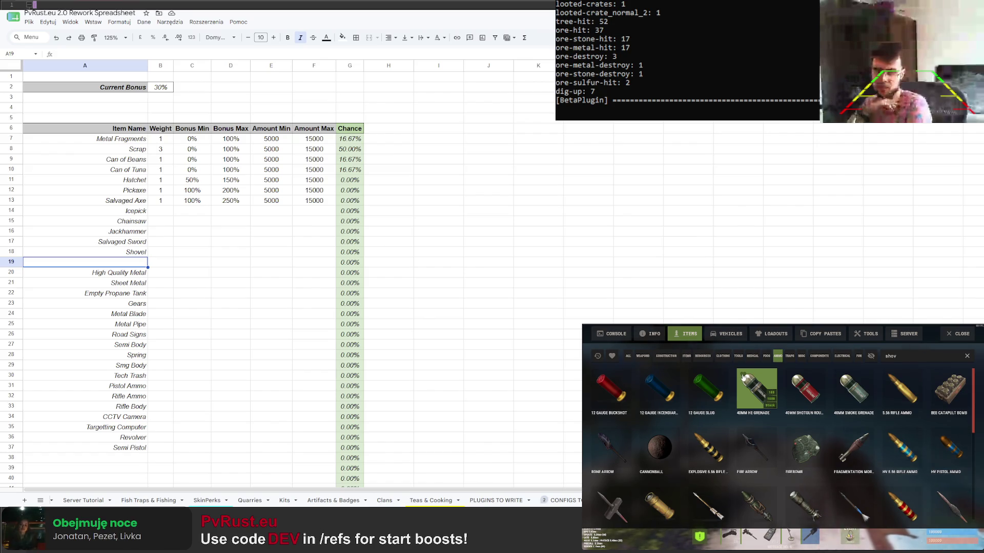
scroll(742, 388, down, 1)
scroll(742, 388, down, 2)
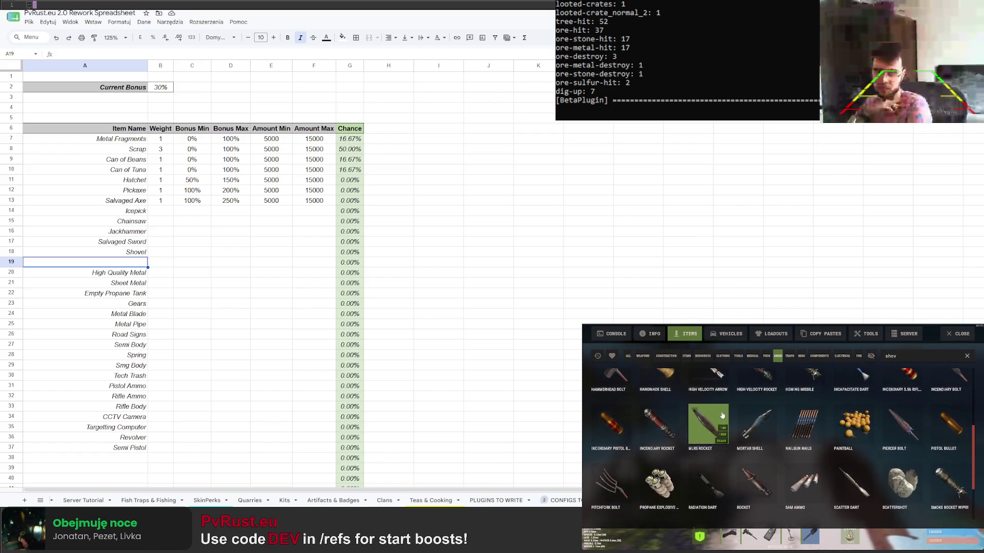
scroll(708, 431, up, 1)
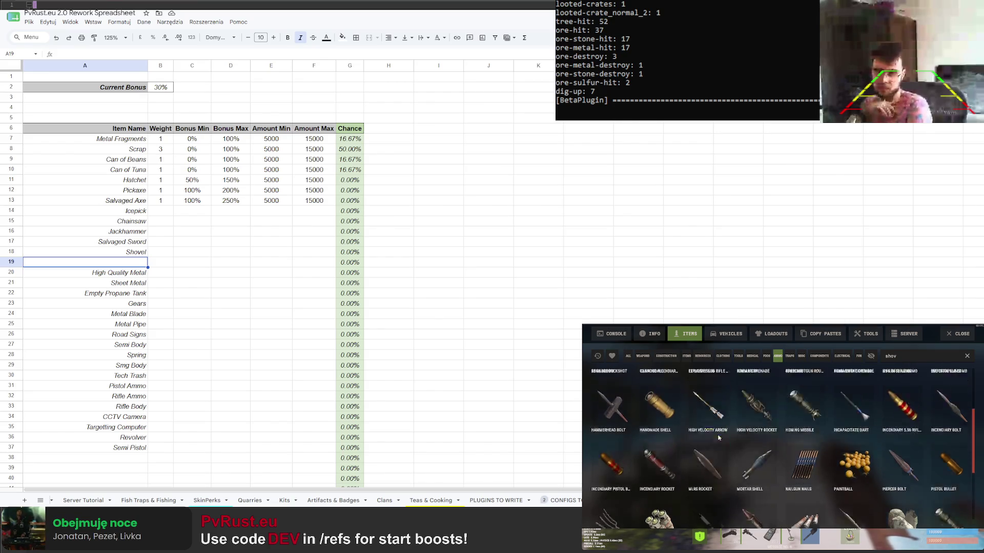
scroll(143, 408, down, 2)
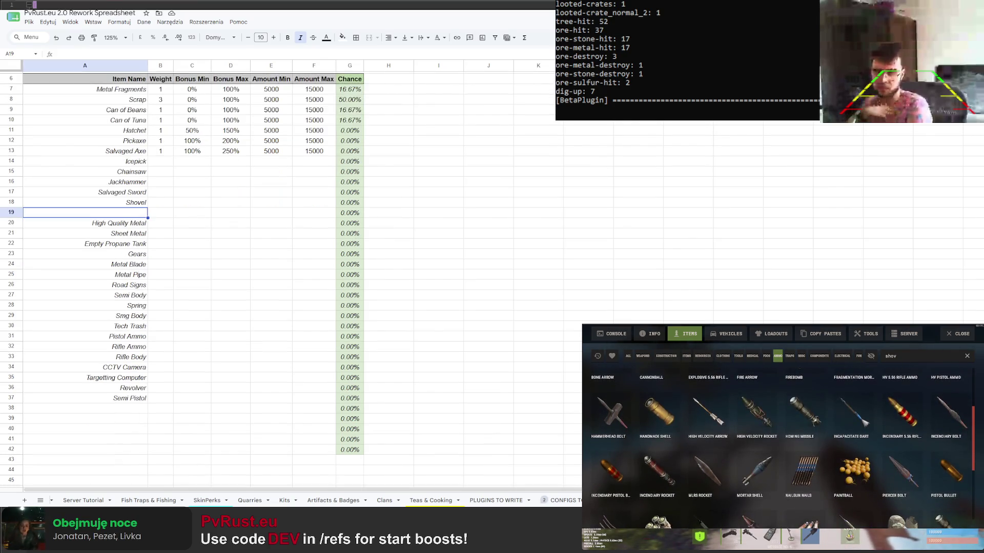
Discard the stray A38 text and enter MLRS Rocket and Rocket in cells A39 and A40
click(142, 409)
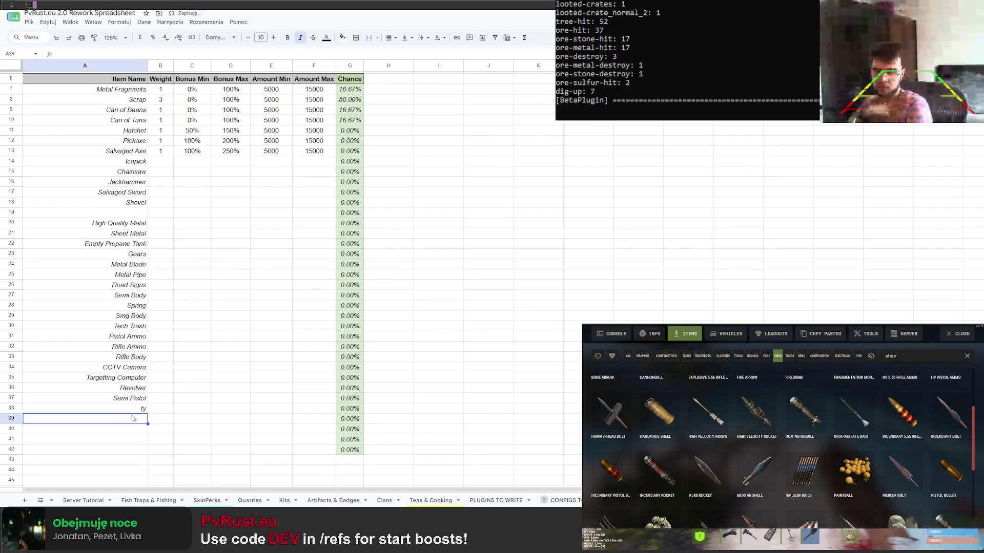
key(Escape)
scroll(154, 384, down, 5)
scroll(138, 354, down, 5)
shift+click(132, 339)
scroll(144, 315, up, 10)
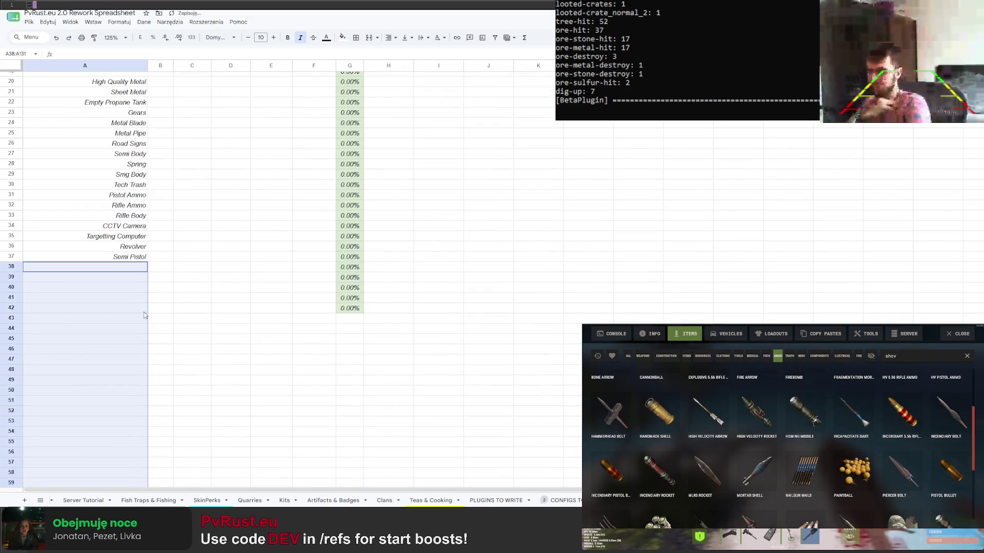
click(133, 281)
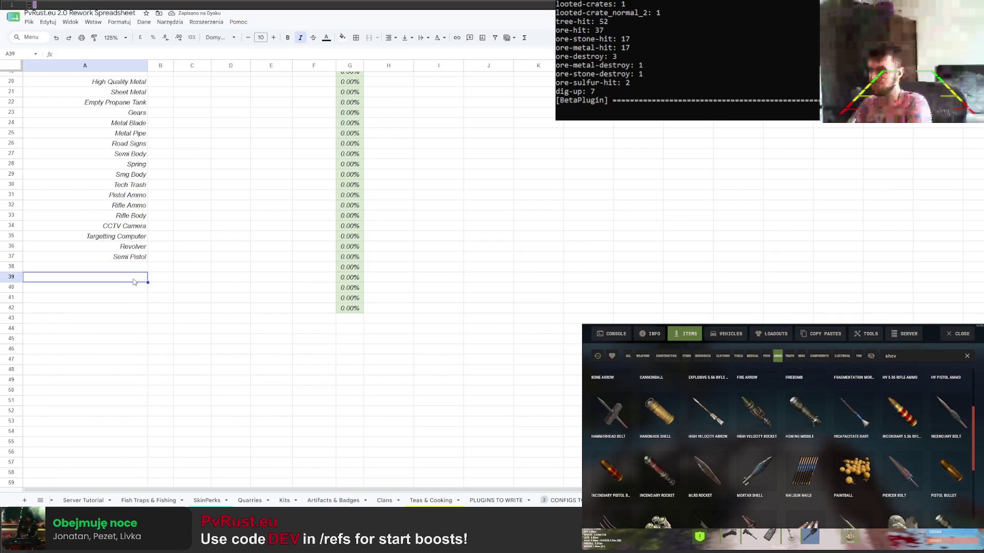
text(HV)
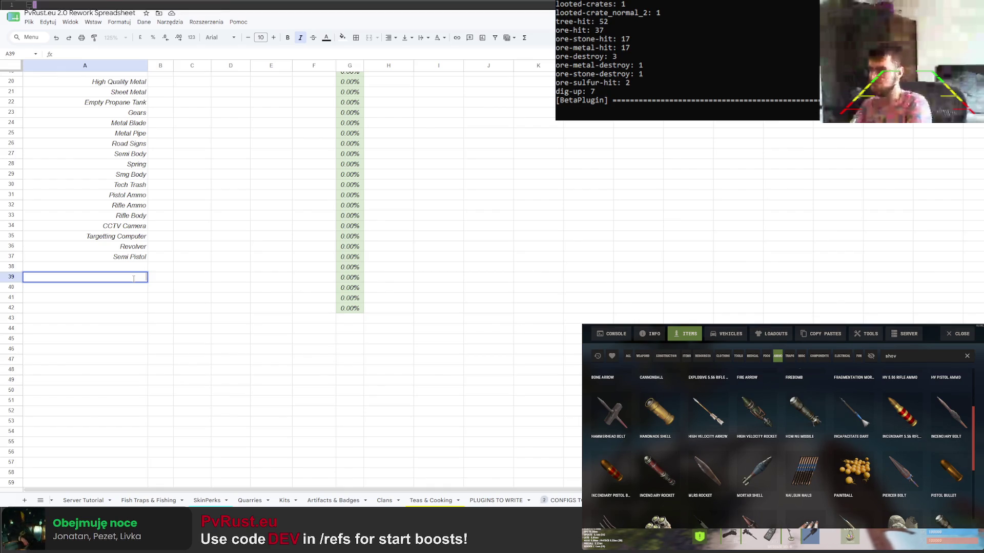
text(S Rocket)
key(Return)
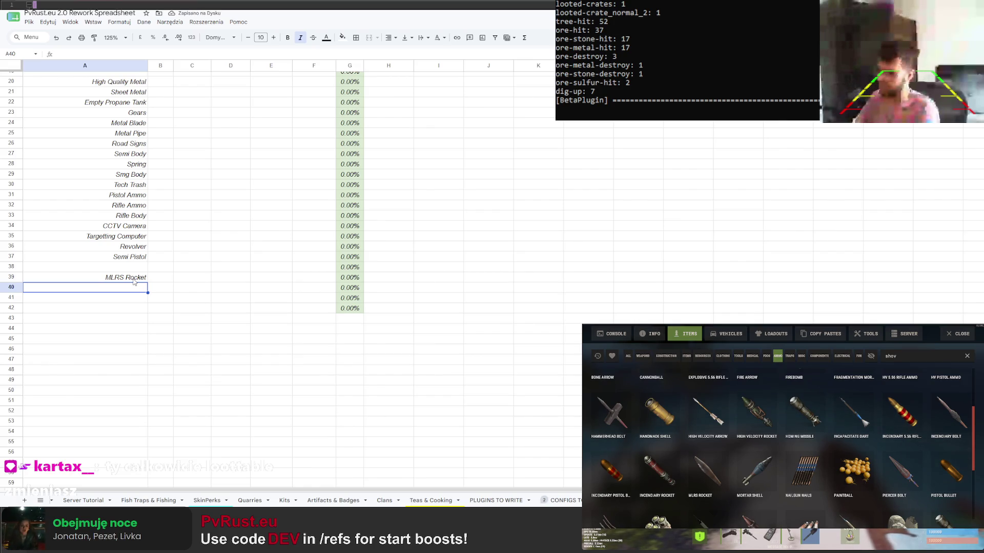
text(Rocket)
key(Return)
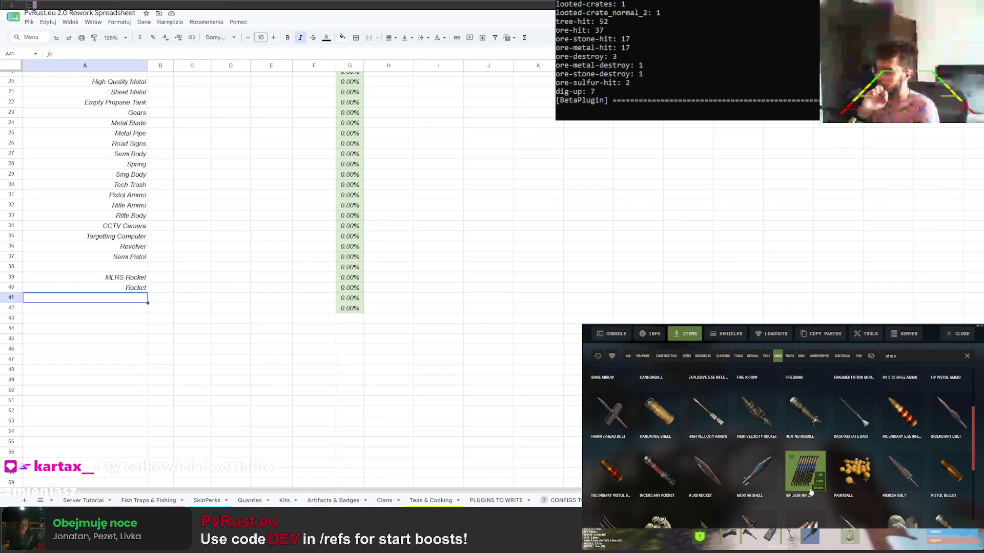
Close the item browser, review the Your Bonuses panel, then return to plain gameplay
key(Escape)
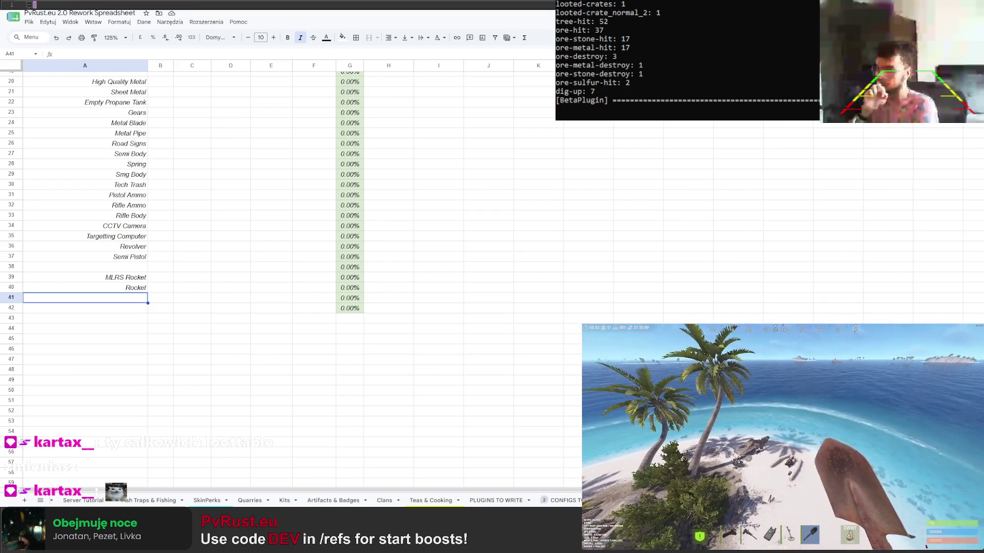
key(Return)
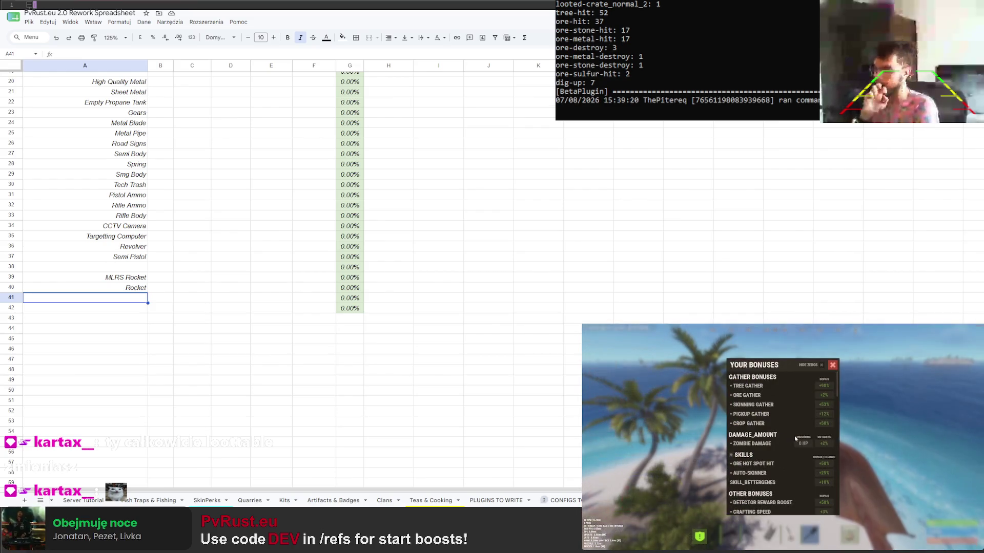
scroll(780, 412, down, 3)
scroll(780, 413, down, 3)
scroll(780, 412, down, 2)
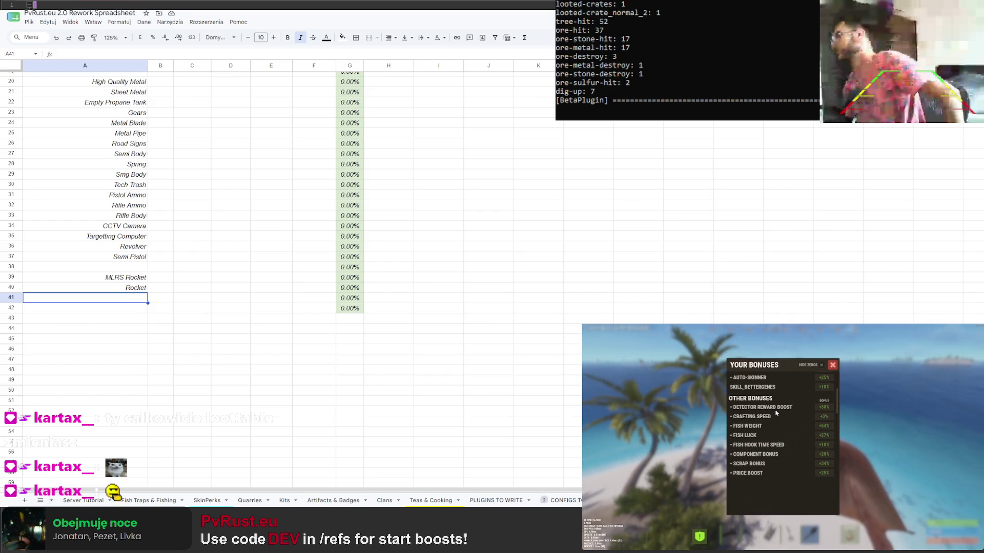
click(832, 365)
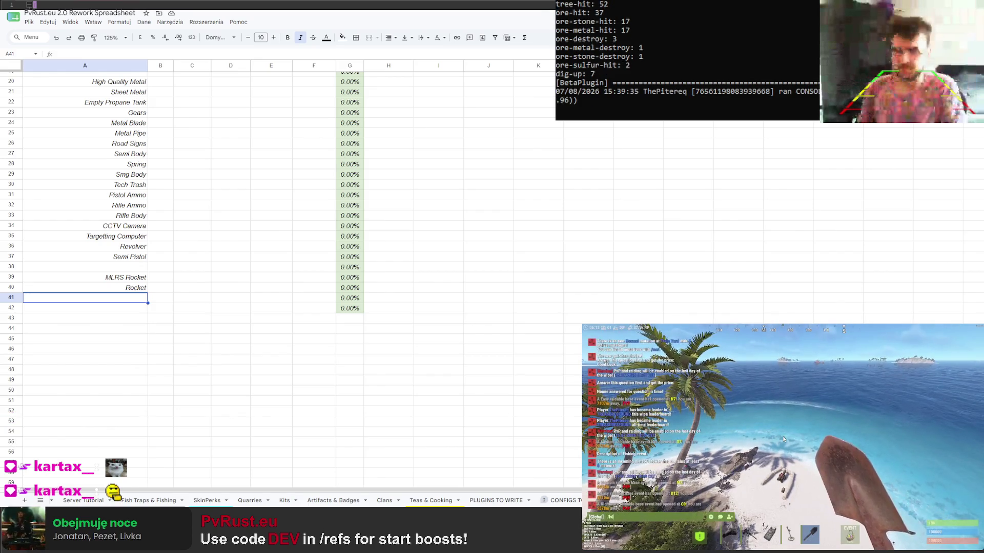
click(657, 484)
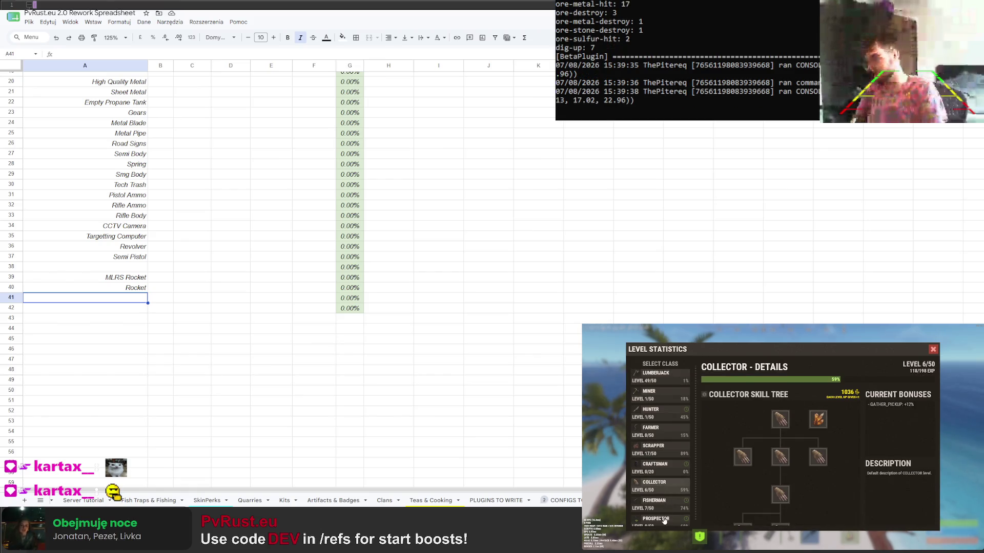
click(676, 518)
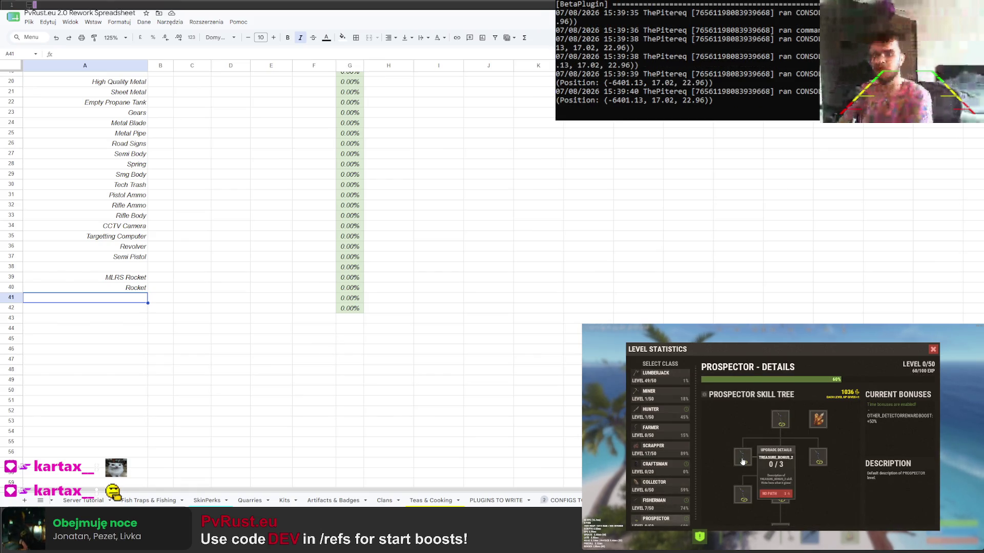
mouse_move(780, 496)
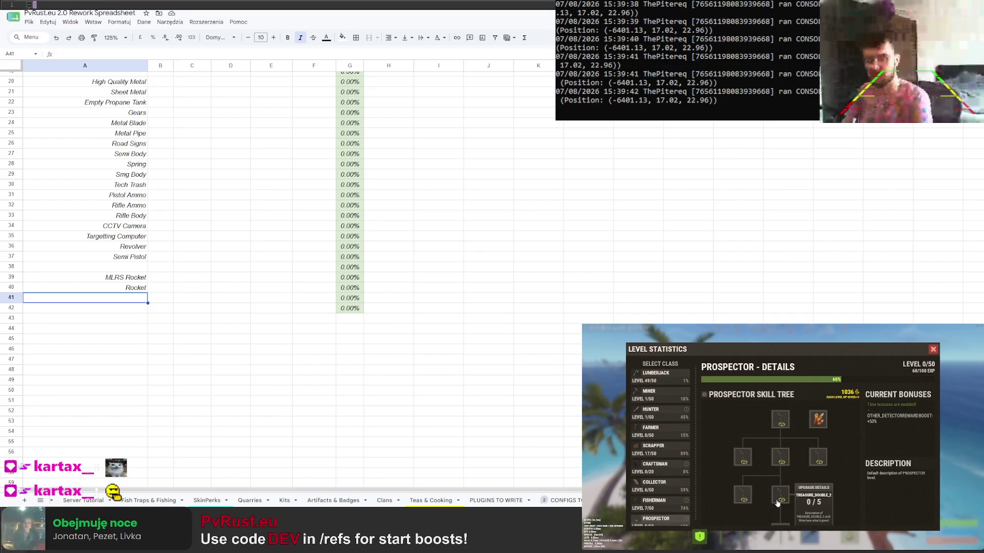
scroll(814, 459, down, 1)
mouse_move(826, 440)
mouse_down()
mouse_move(801, 456)
mouse_move(850, 427)
mouse_up()
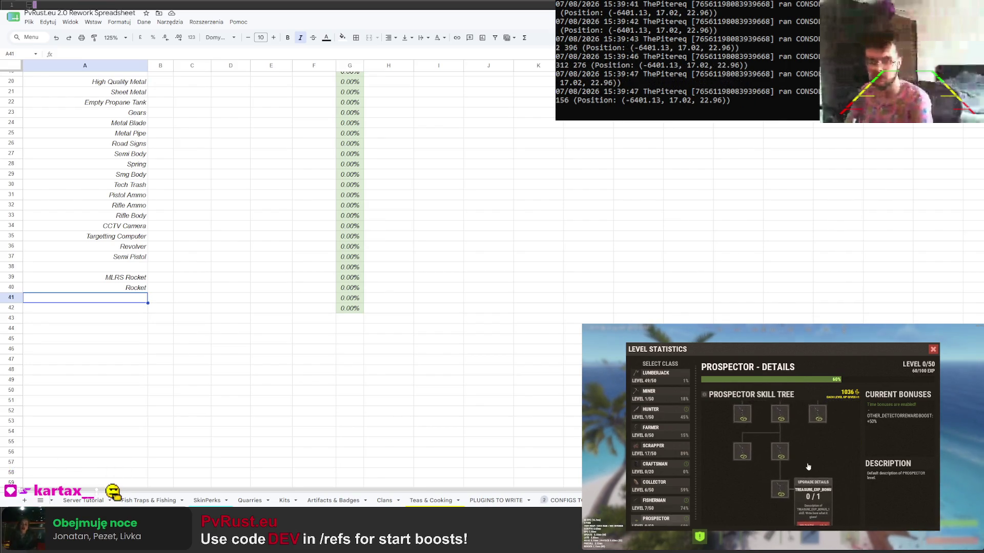
drag(794, 484, 771, 494)
drag(771, 460, 729, 445)
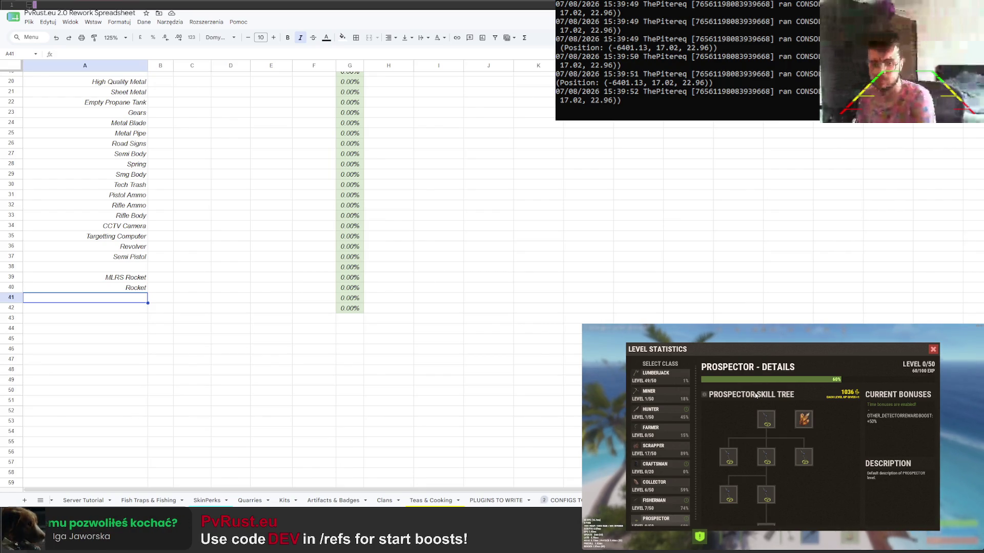
click(933, 350)
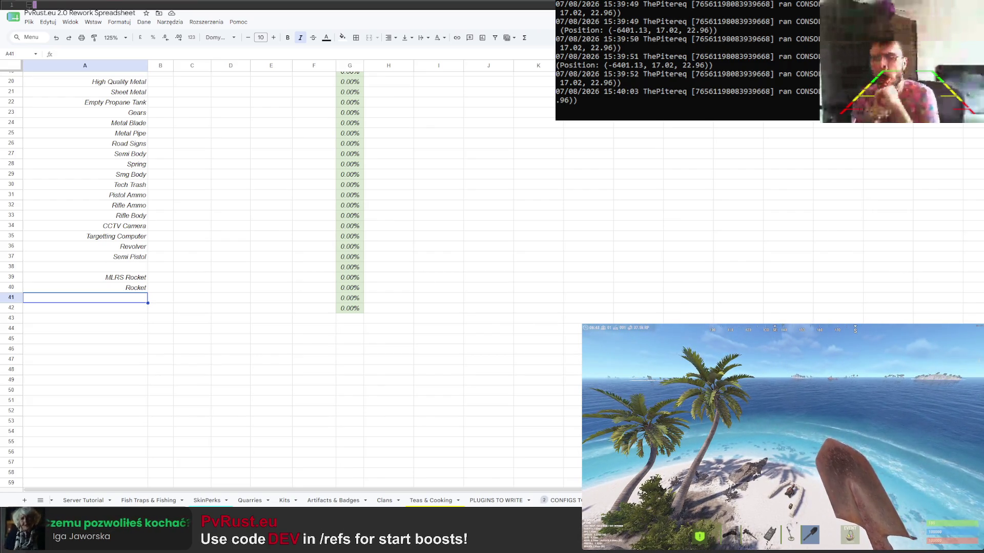
Reopen the admin item browser and enter Homing Missile in cell A41
key(Return)
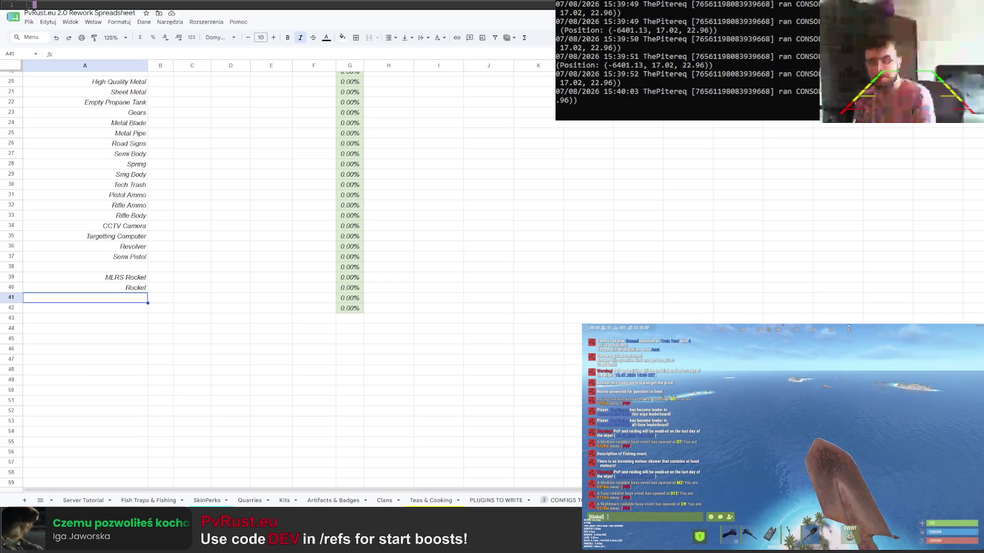
key(Return)
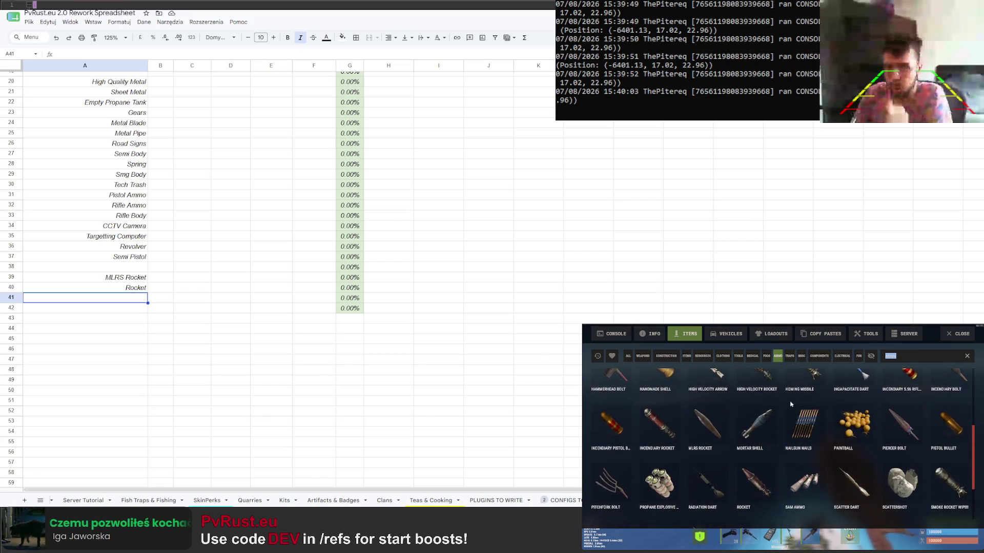
scroll(788, 405, down, 1)
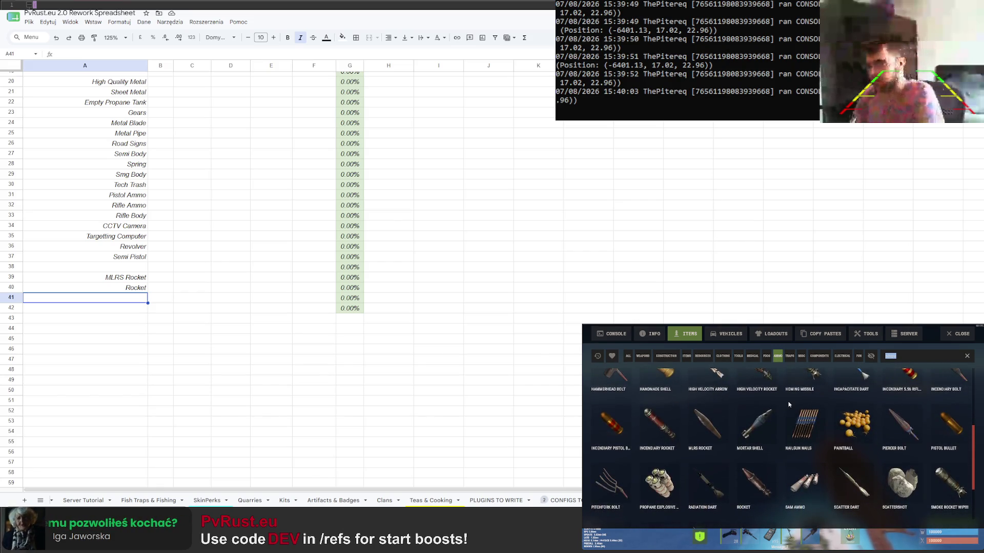
scroll(788, 401, up, 1)
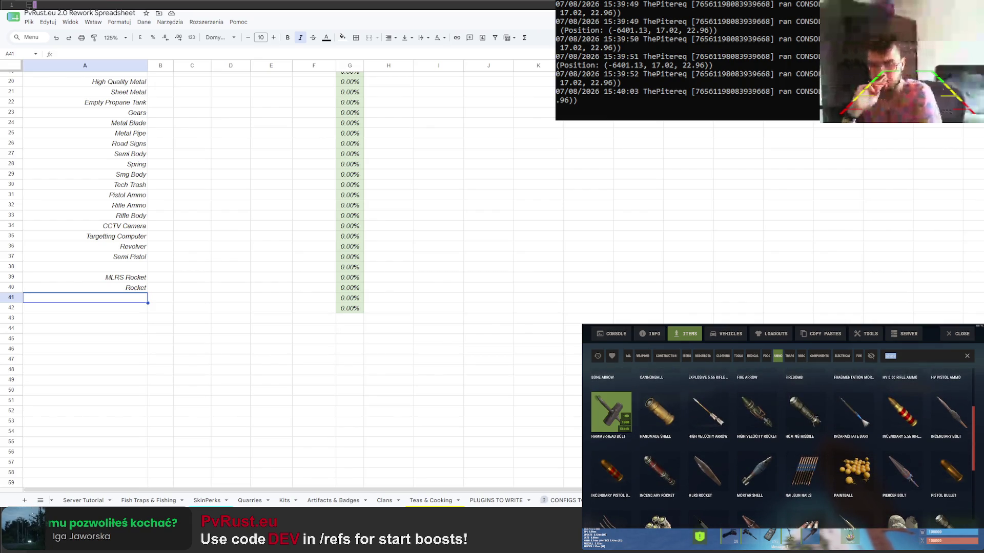
double_click(136, 300)
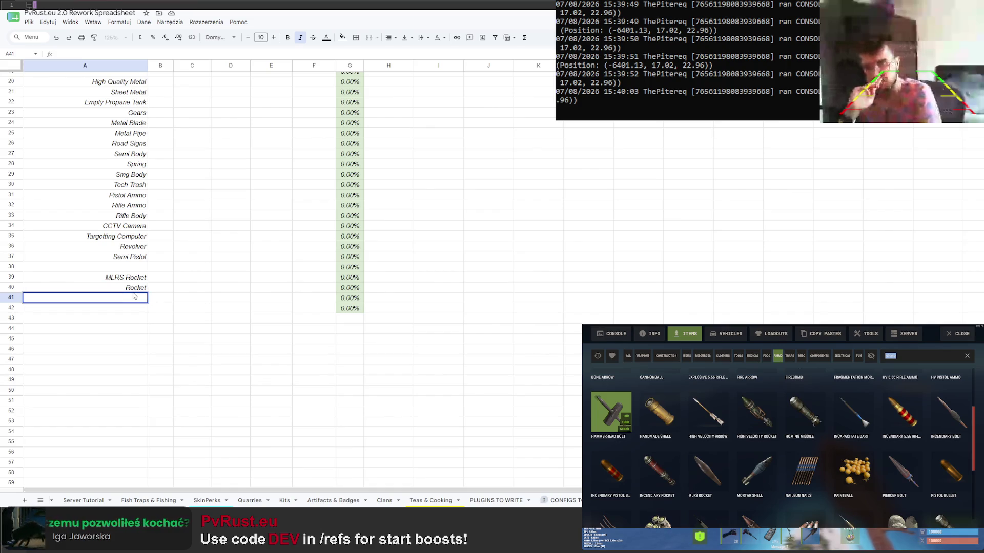
text(Homing Missile)
key(Return)
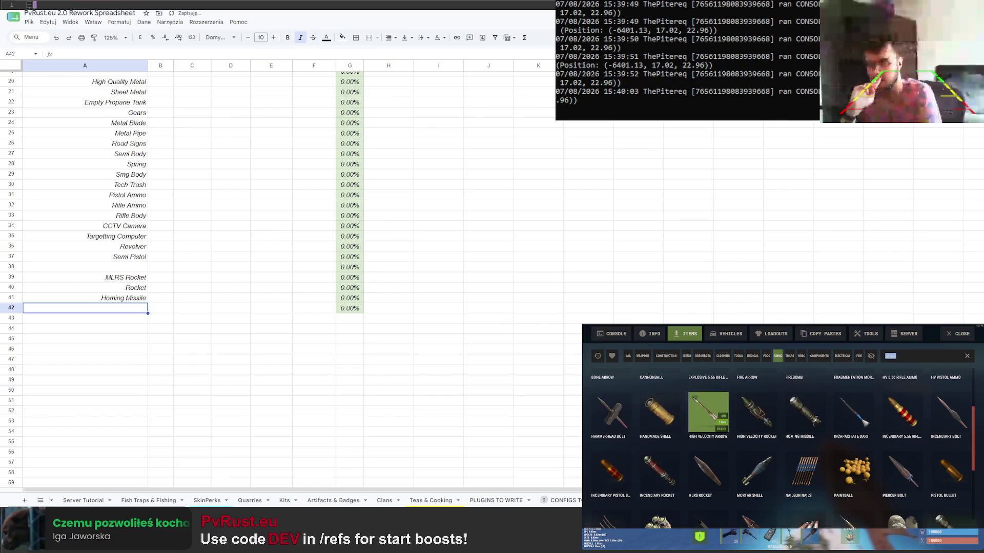
scroll(708, 404, down, 1)
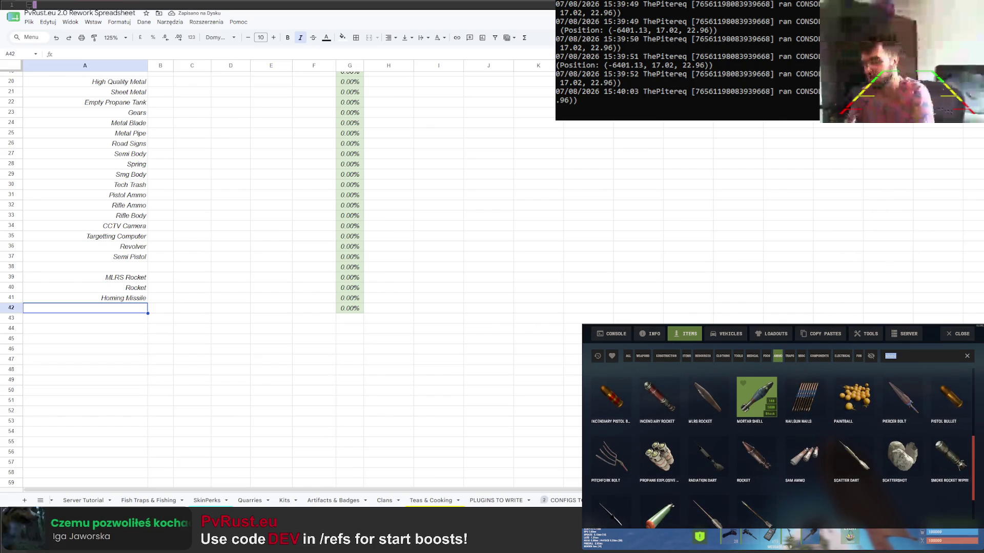
scroll(708, 423, down, 1)
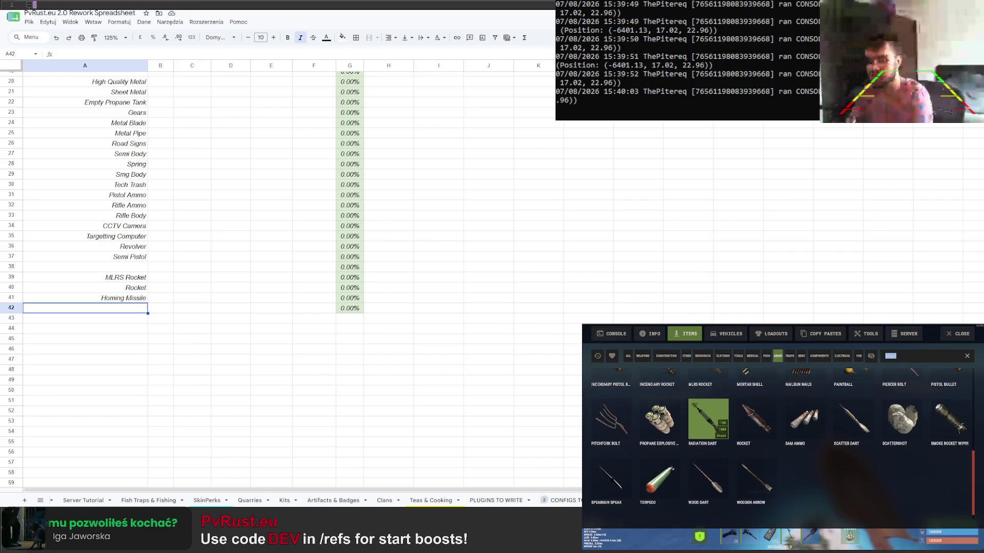
scroll(660, 481, up, 1)
scroll(660, 480, up, 1)
scroll(659, 484, up, 1)
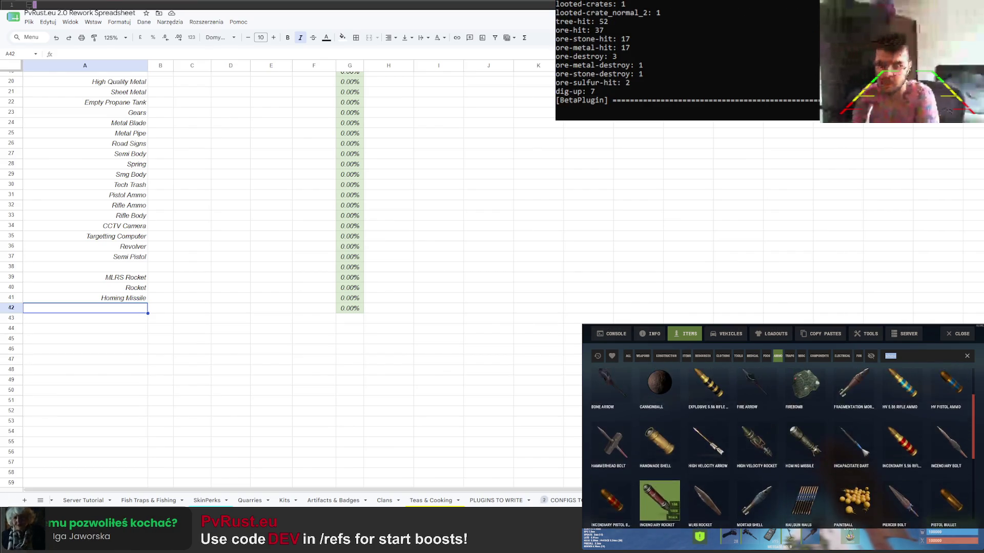
scroll(660, 492, up, 1)
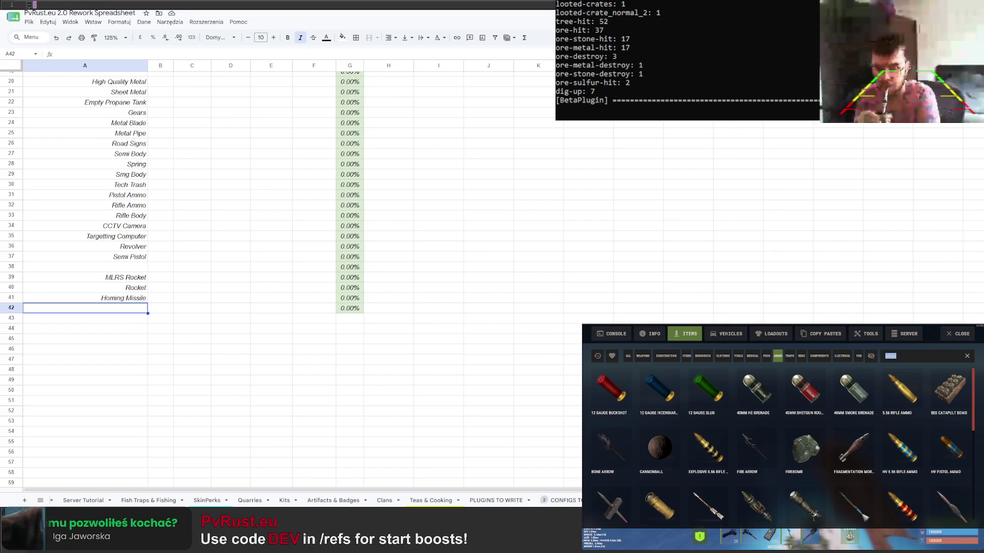
Browse the Traps, Misc, Components, Electrical, Fun and Medical categories, settling on Tools
click(792, 357)
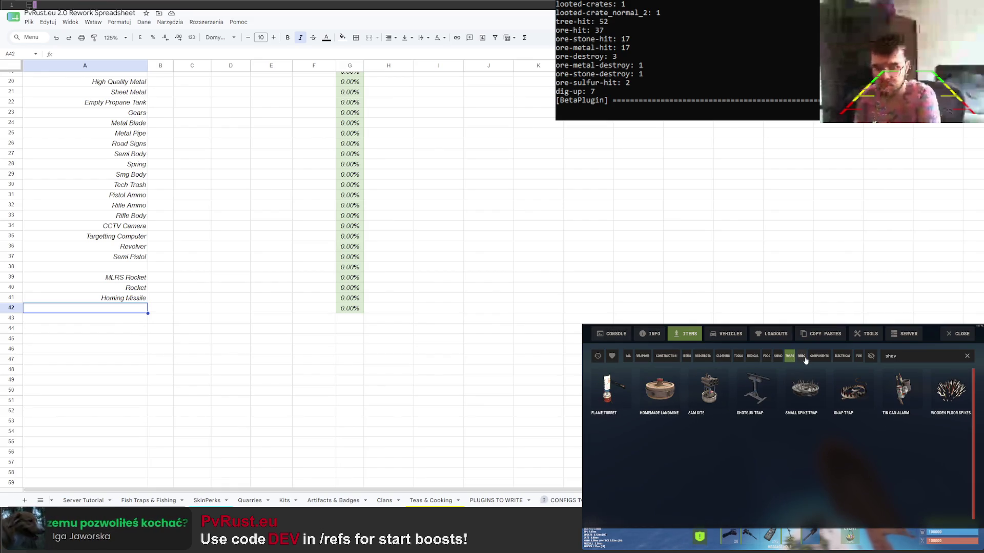
click(805, 358)
scroll(807, 404, down, 1)
scroll(808, 408, down, 1)
scroll(808, 408, down, 1)
scroll(803, 404, up, 2)
click(820, 356)
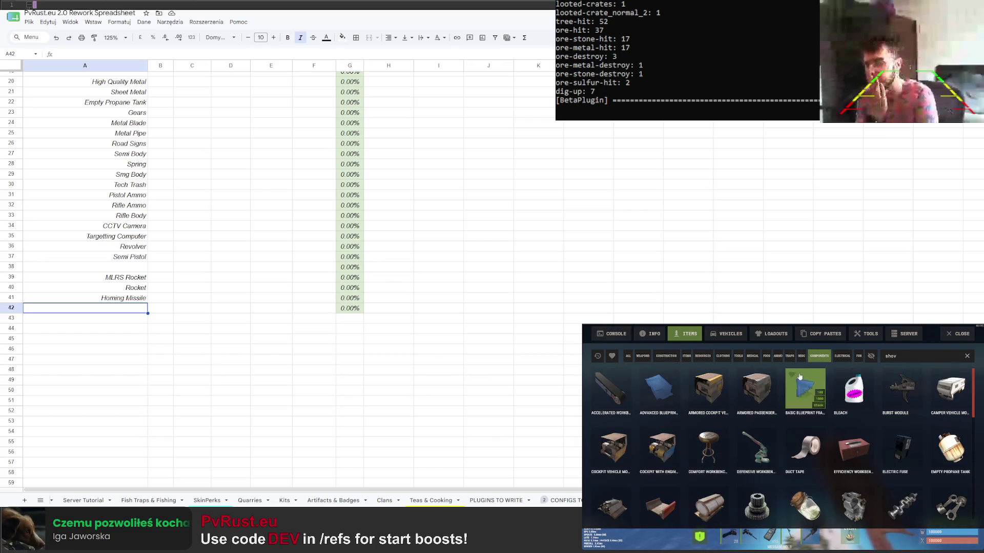
click(842, 356)
scroll(799, 385, down, 1)
scroll(794, 393, down, 1)
scroll(789, 399, down, 1)
scroll(789, 398, down, 2)
scroll(787, 396, down, 2)
scroll(785, 395, down, 2)
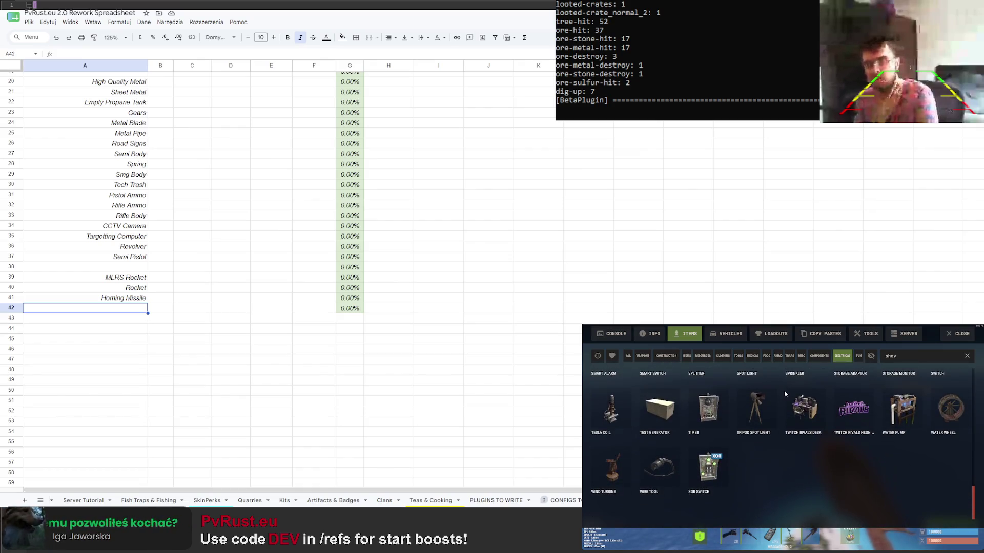
click(858, 358)
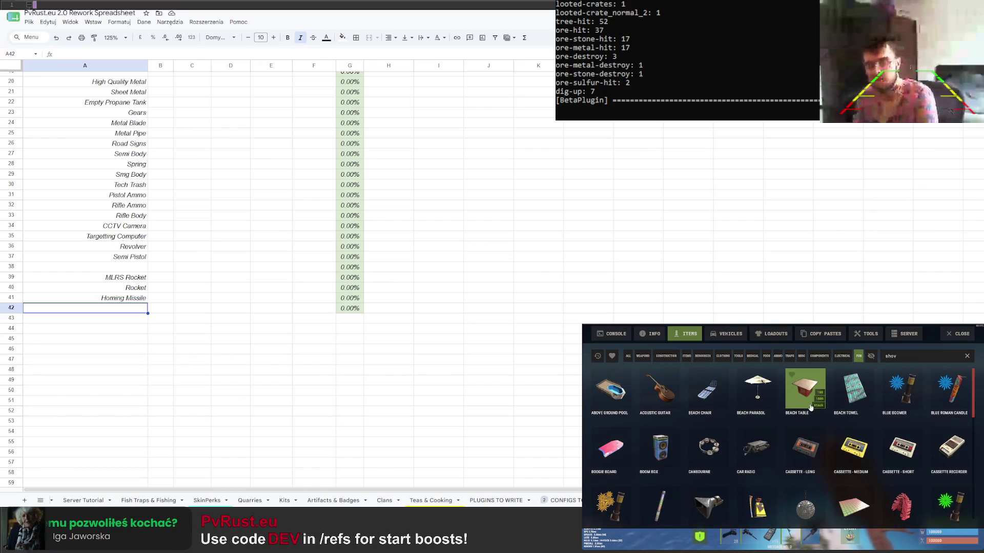
scroll(807, 408, down, 2)
scroll(808, 410, down, 3)
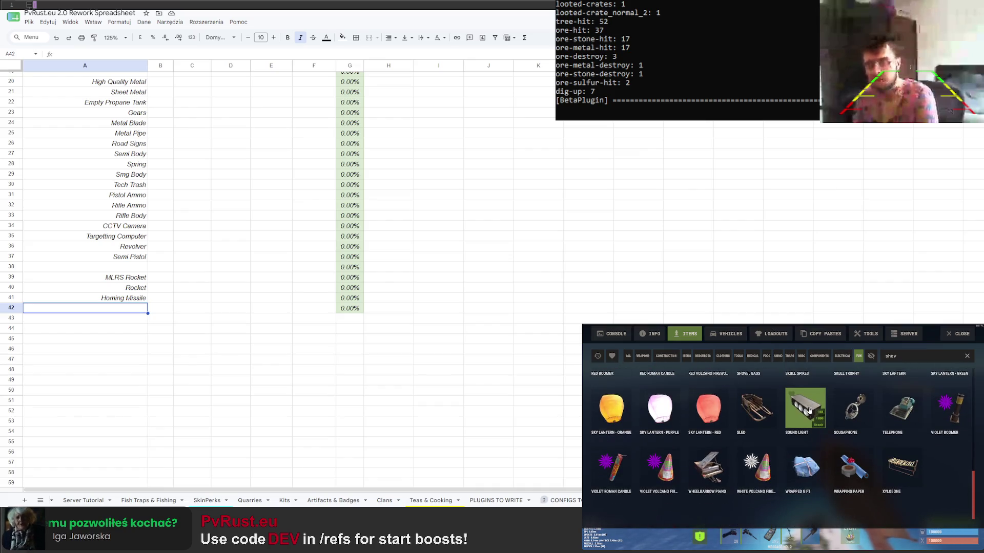
click(777, 356)
click(752, 356)
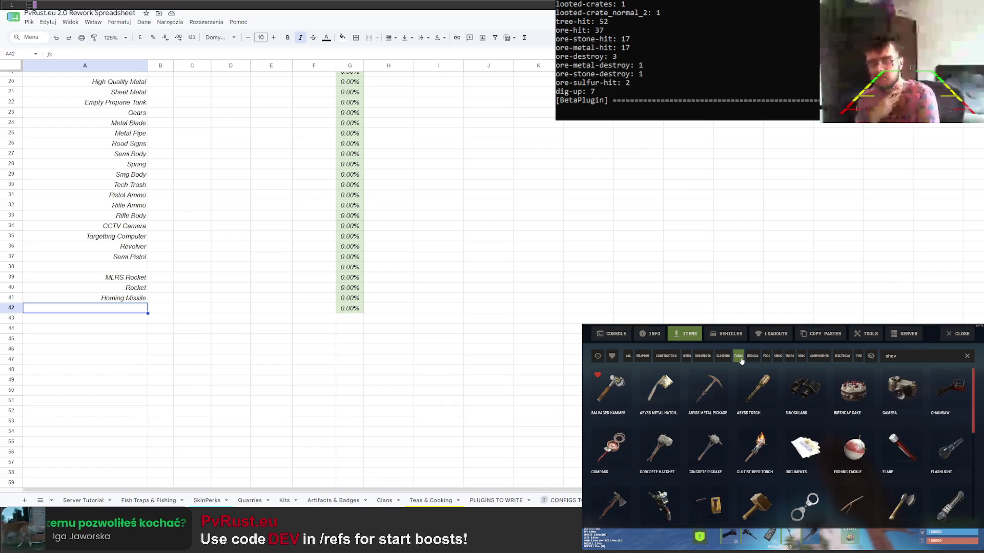
click(752, 357)
click(739, 357)
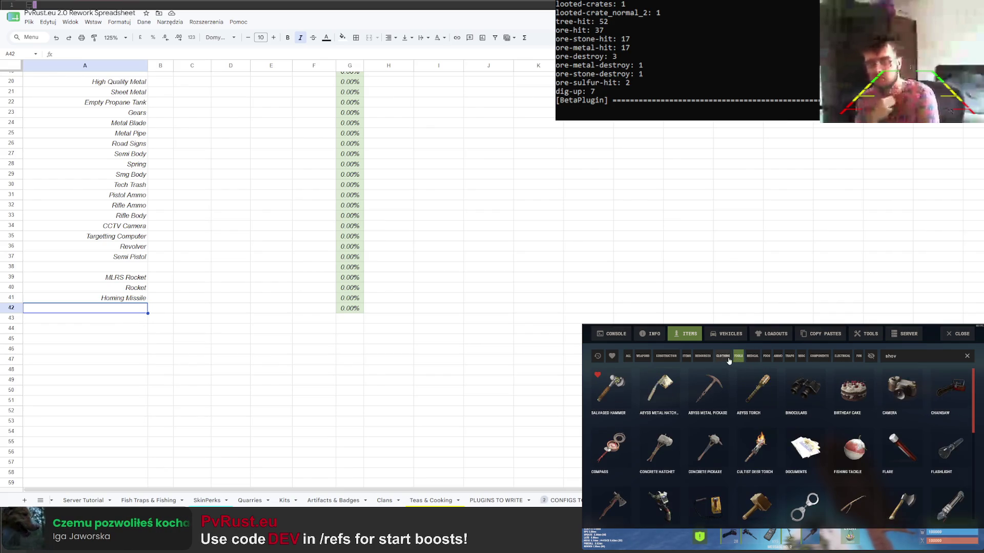
scroll(733, 402, down, 2)
scroll(732, 401, down, 2)
scroll(725, 403, down, 2)
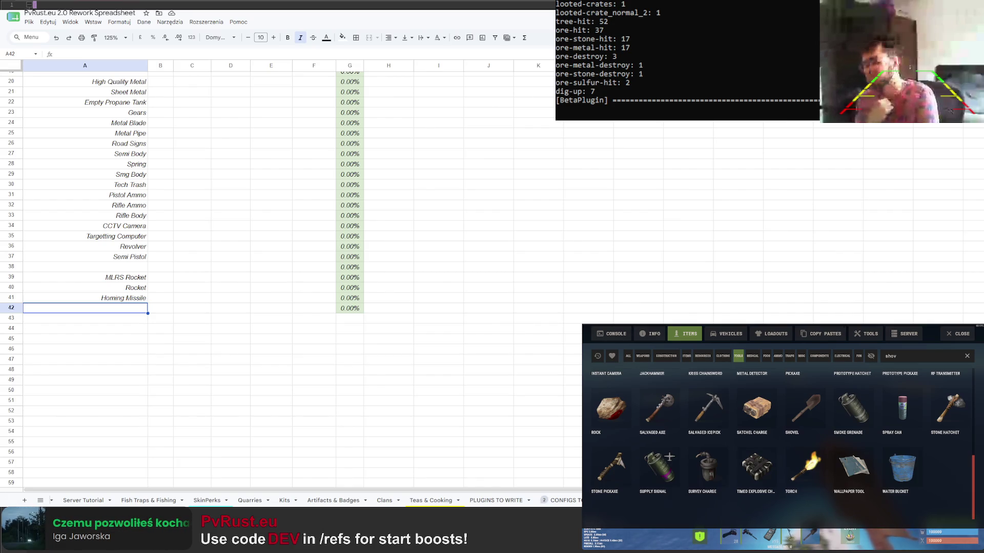
text(7)
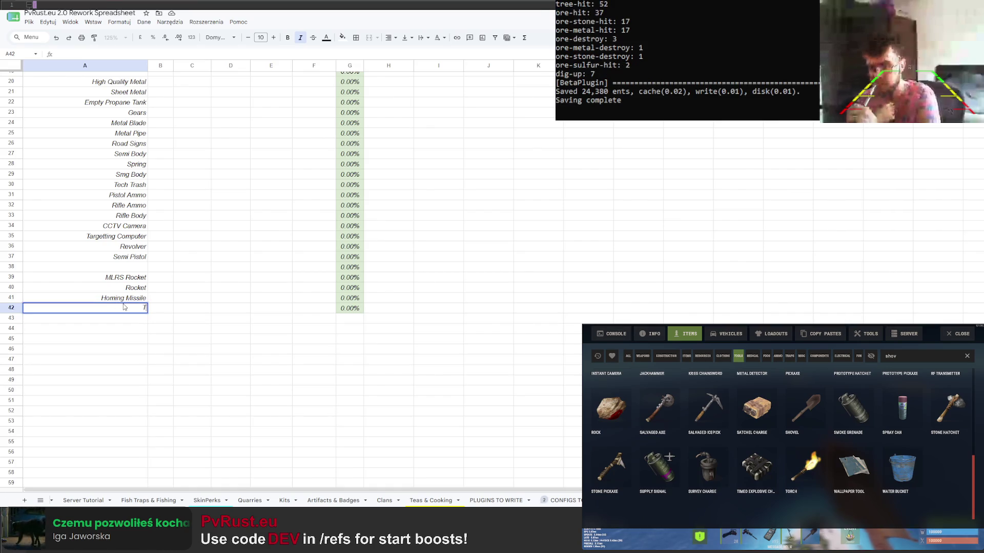
text(ve)
Enter Timed Explosive in A42 and Supply Signal in A43
key(Return)
text(Supply Signal)
key(Return)
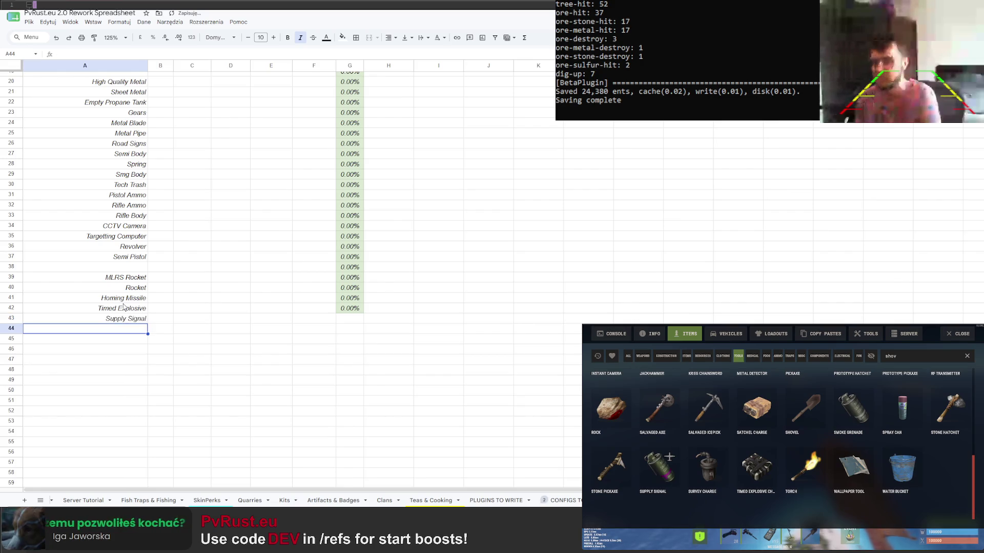
scroll(756, 461, up, 2)
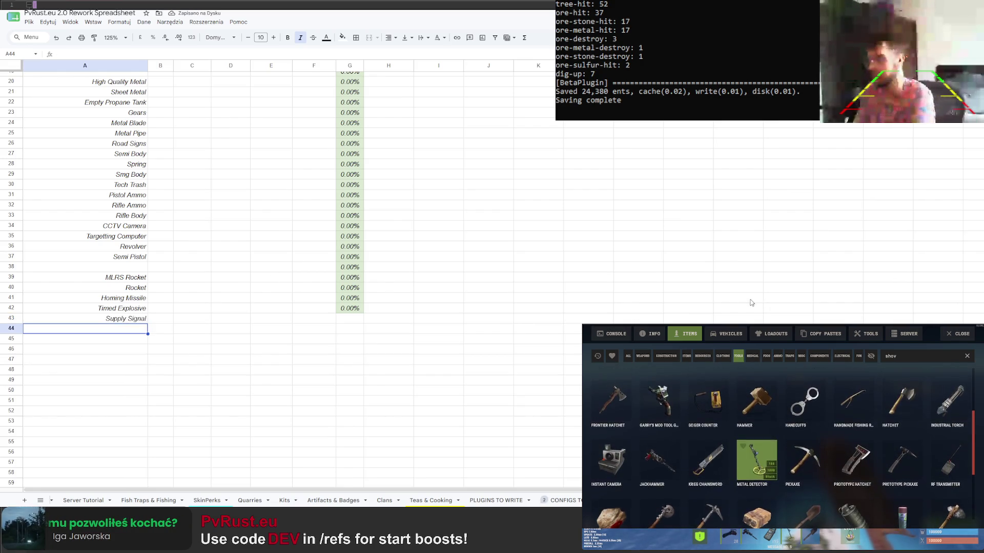
scroll(757, 496, up, 1)
scroll(758, 461, up, 1)
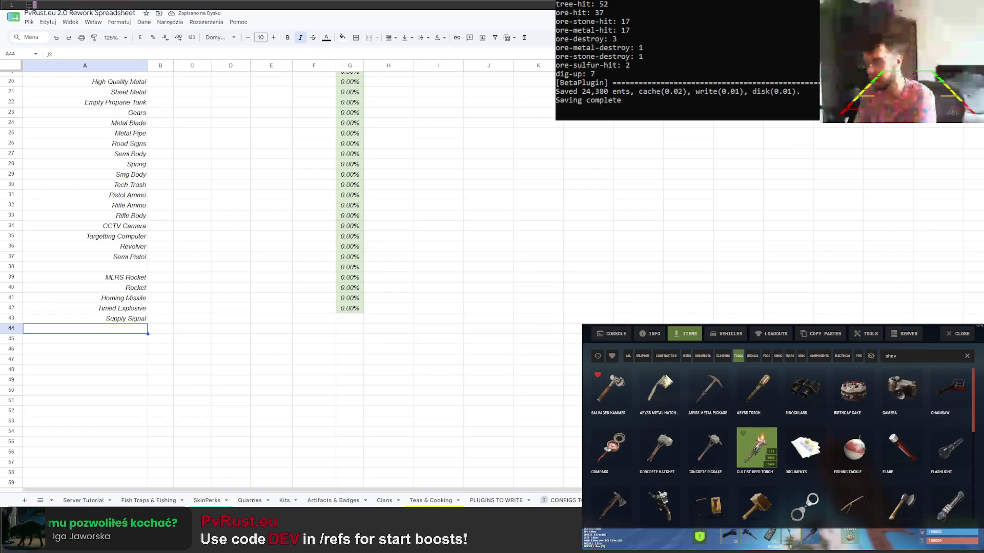
scroll(217, 134, up, 5)
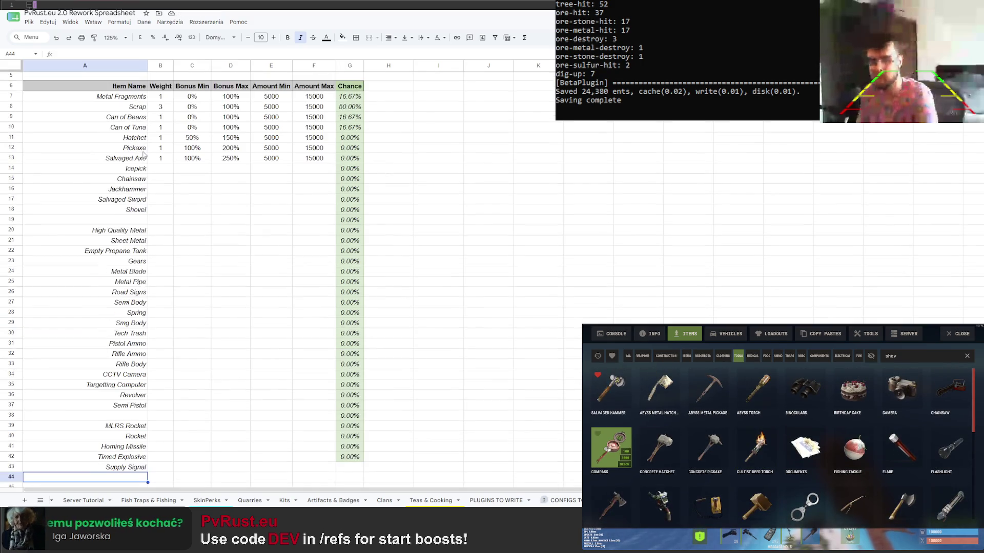
Enter Smoke Grenade in A19, then browse Clothing and switch the item list to Resources
click(130, 222)
text(Smo)
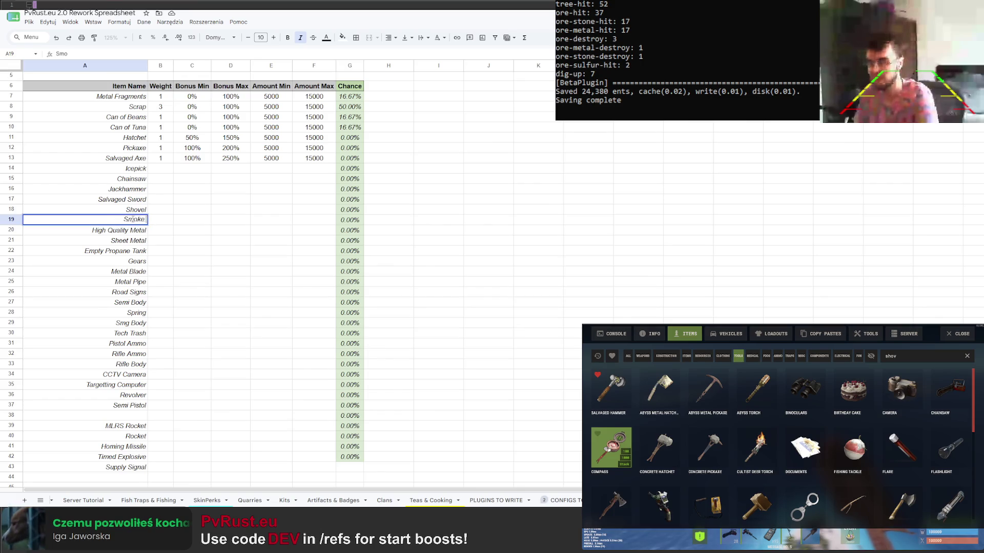
text(de)
key(Return)
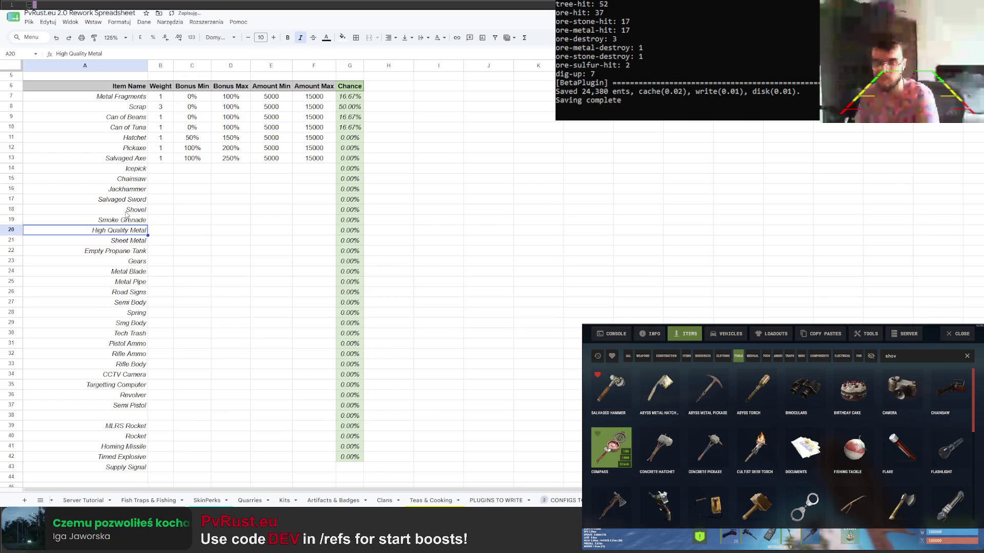
scroll(194, 289, down, 5)
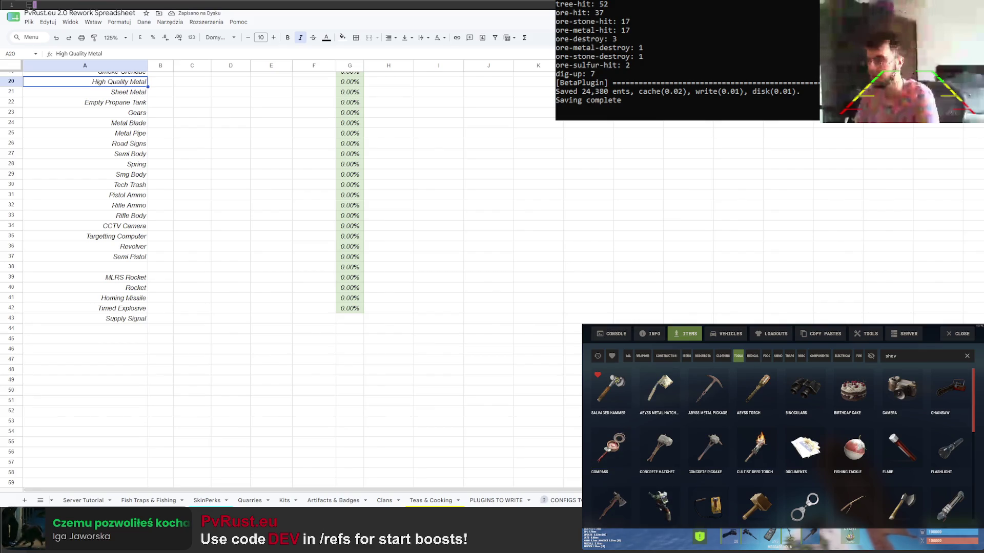
scroll(708, 454, down, 1)
click(725, 362)
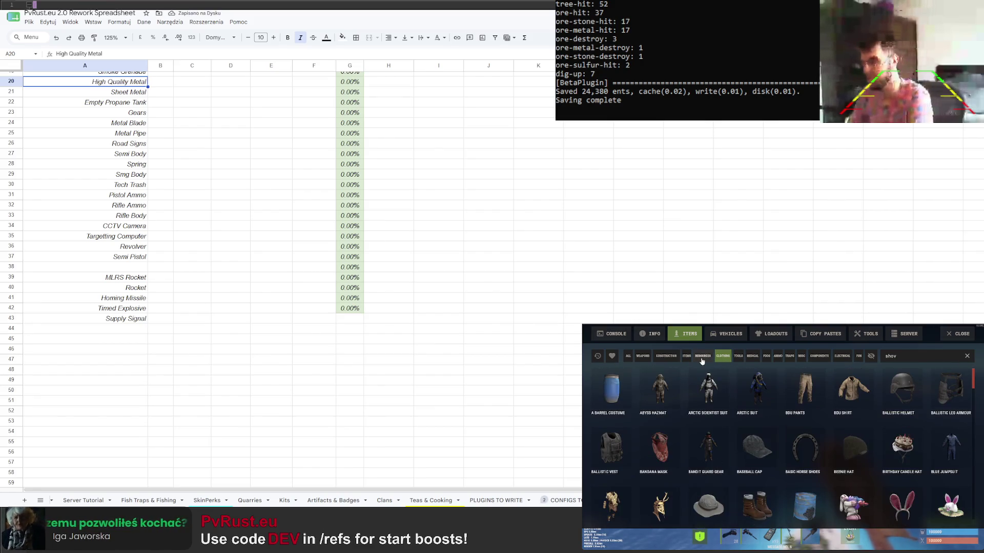
scroll(735, 439, down, 2)
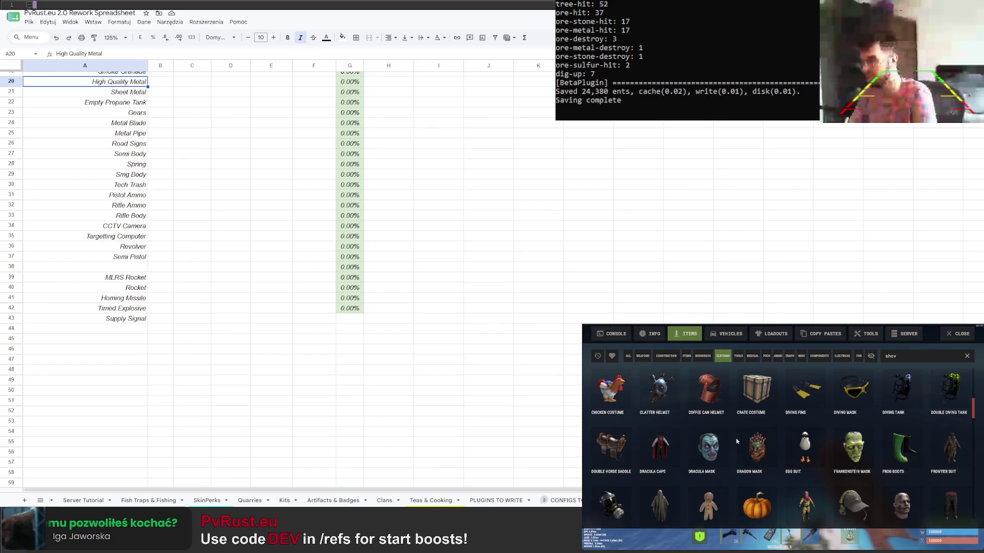
scroll(699, 443, down, 1)
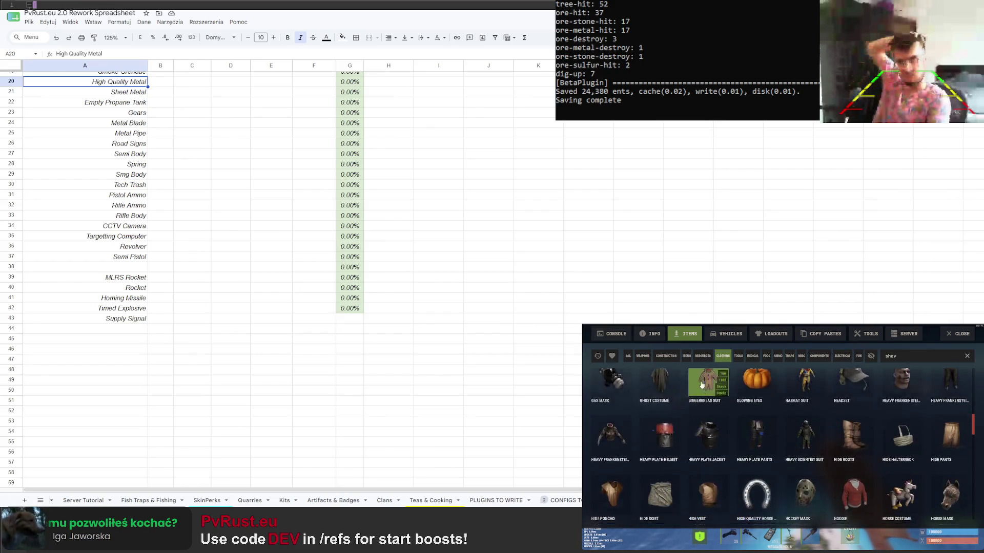
scroll(722, 438, down, 2)
scroll(756, 434, down, 1)
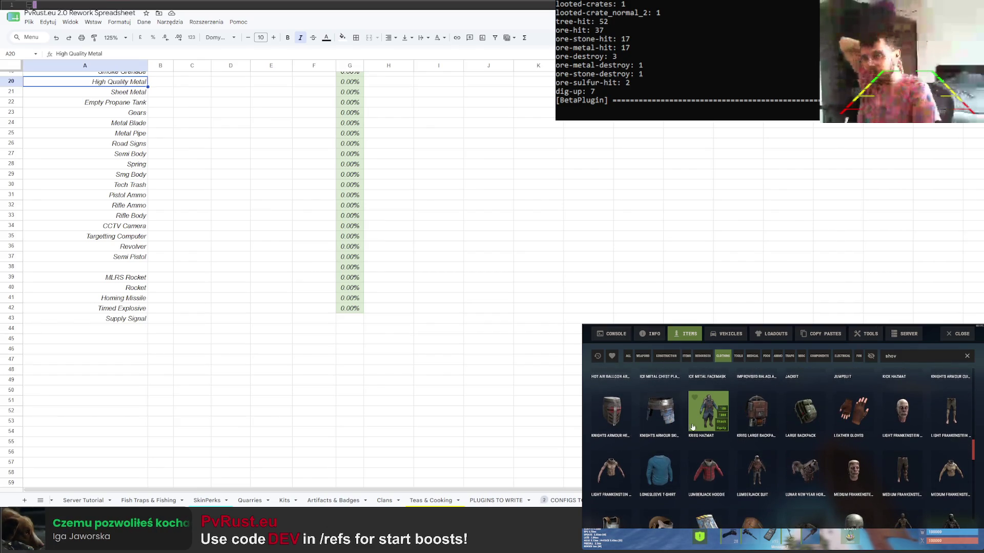
scroll(714, 415, down, 2)
scroll(700, 423, down, 1)
scroll(688, 434, down, 2)
scroll(692, 431, down, 3)
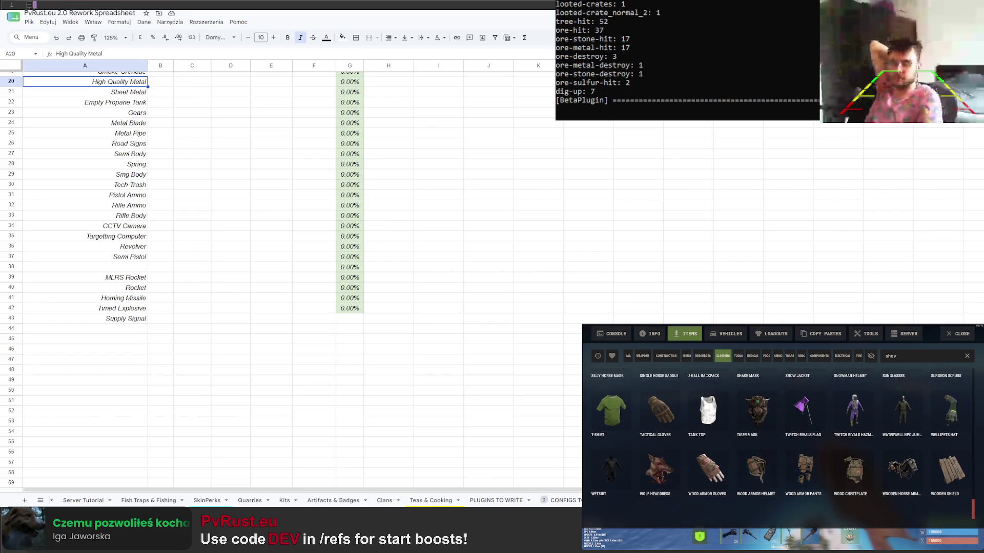
click(703, 355)
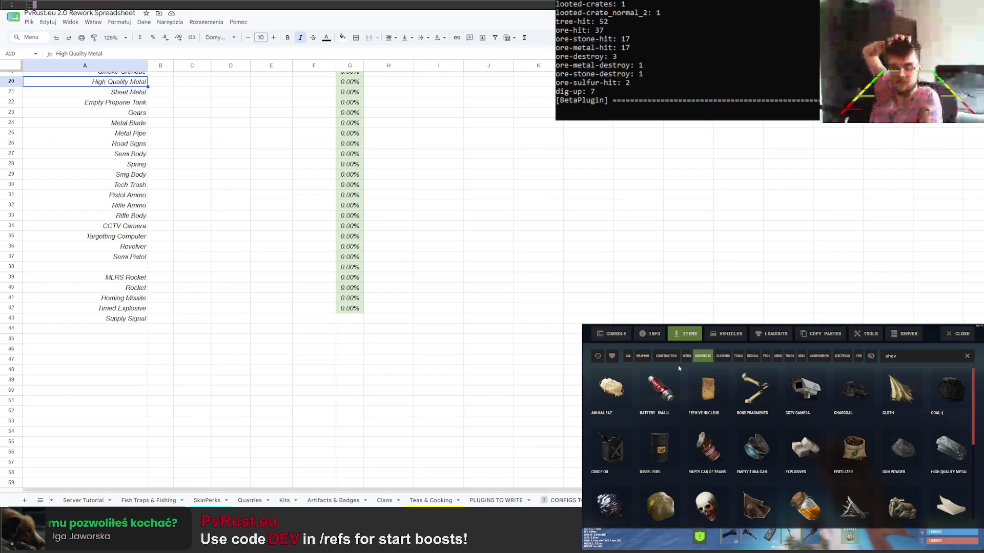
mouse_move(660, 449)
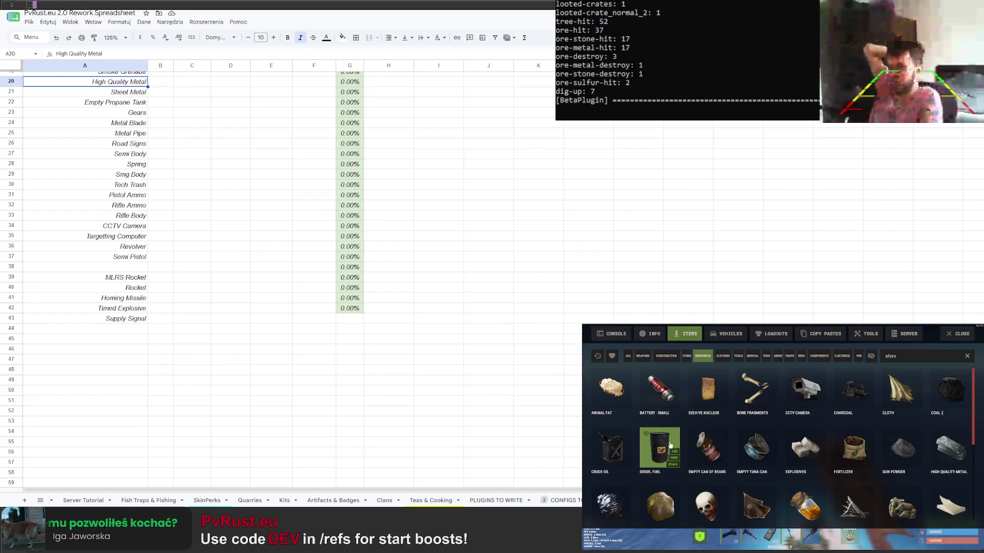
Spawn a Diesel Fuel and drop it out of the player inventory
click(659, 448)
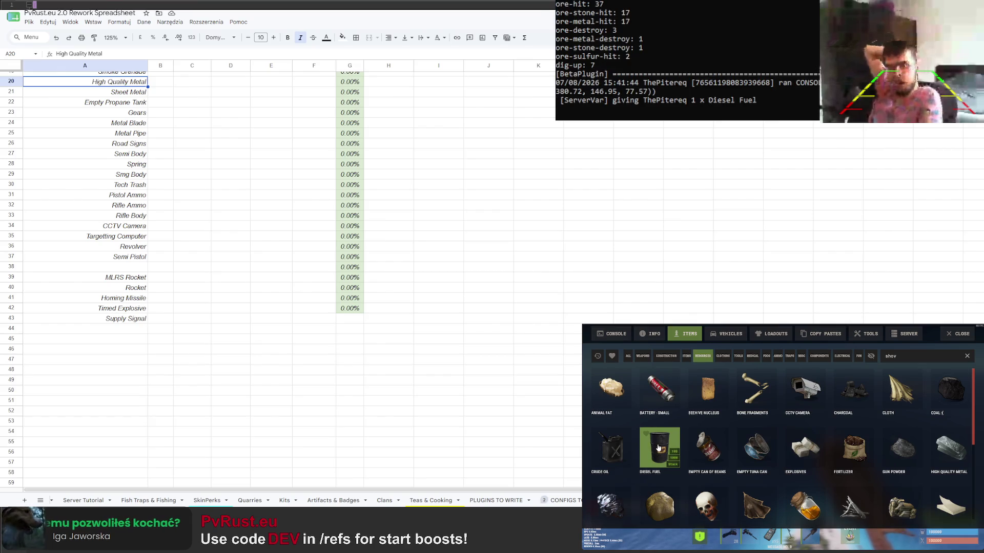
key(Escape)
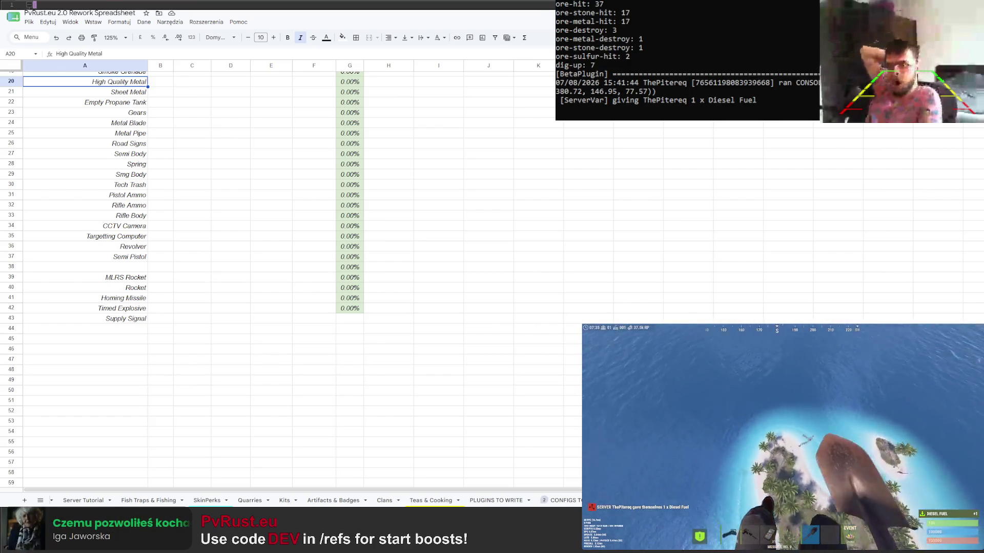
key(Tab)
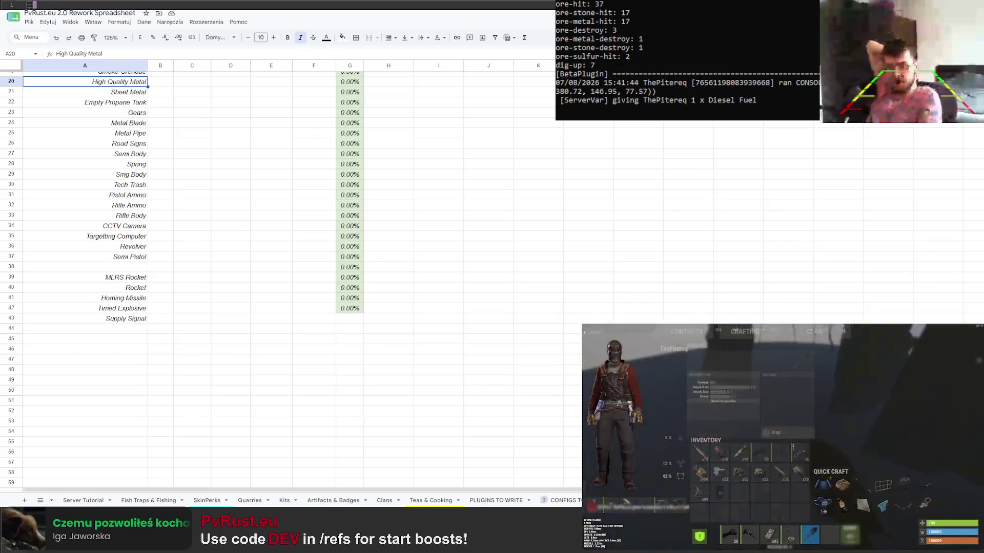
drag(887, 428, 887, 429)
key(Tab)
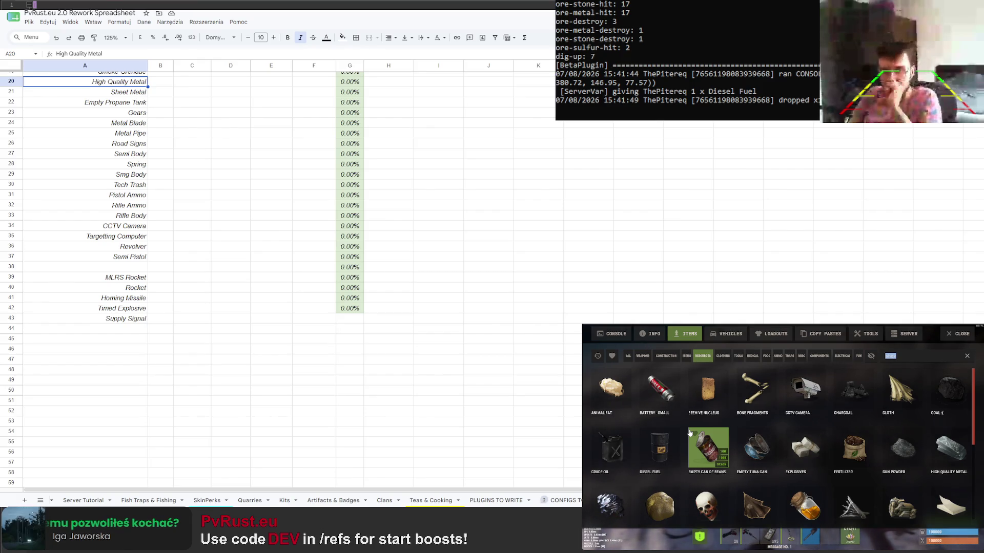
scroll(708, 423, down, 2)
scroll(737, 408, down, 2)
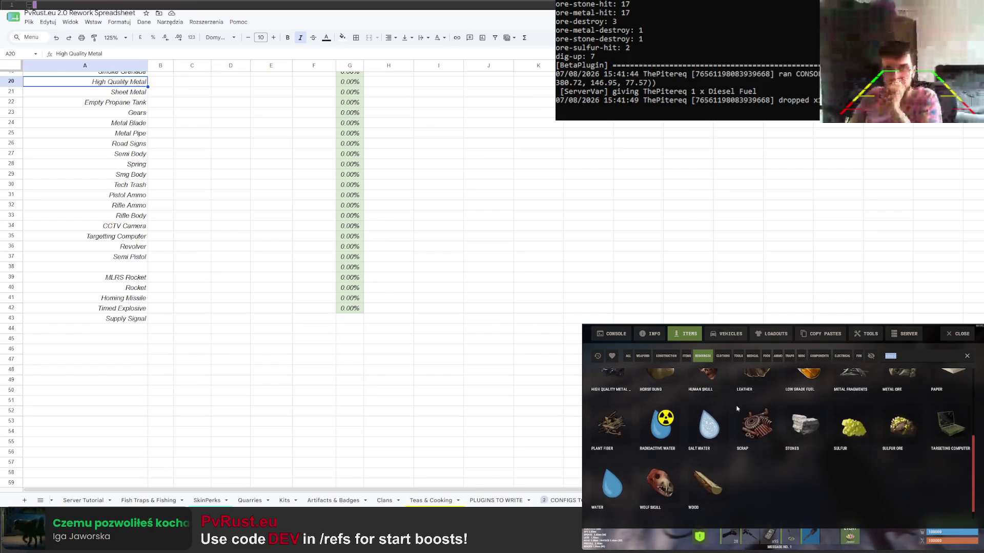
Give the player a Wumpus Plush from the general Items category and close the panel
click(686, 355)
scroll(714, 392, down, 3)
scroll(730, 400, down, 3)
scroll(745, 406, down, 3)
scroll(764, 413, down, 3)
scroll(764, 412, down, 3)
scroll(777, 412, down, 3)
scroll(777, 411, down, 3)
scroll(776, 419, down, 3)
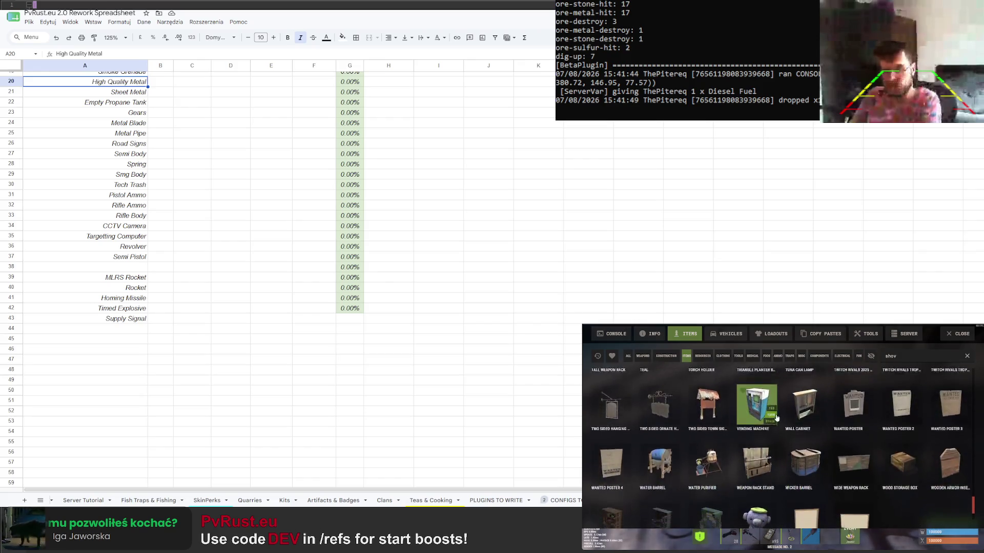
scroll(778, 411, down, 3)
click(757, 461)
key(Escape)
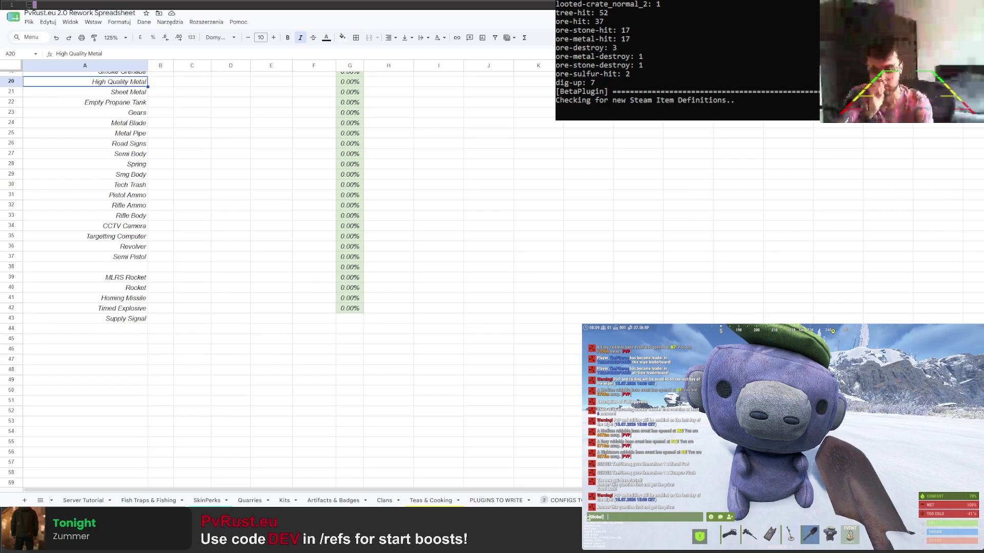
Extend the Chance formula from G42 down to G71, showing 0.00% in empty rows
click(358, 309)
drag(364, 310, 365, 470)
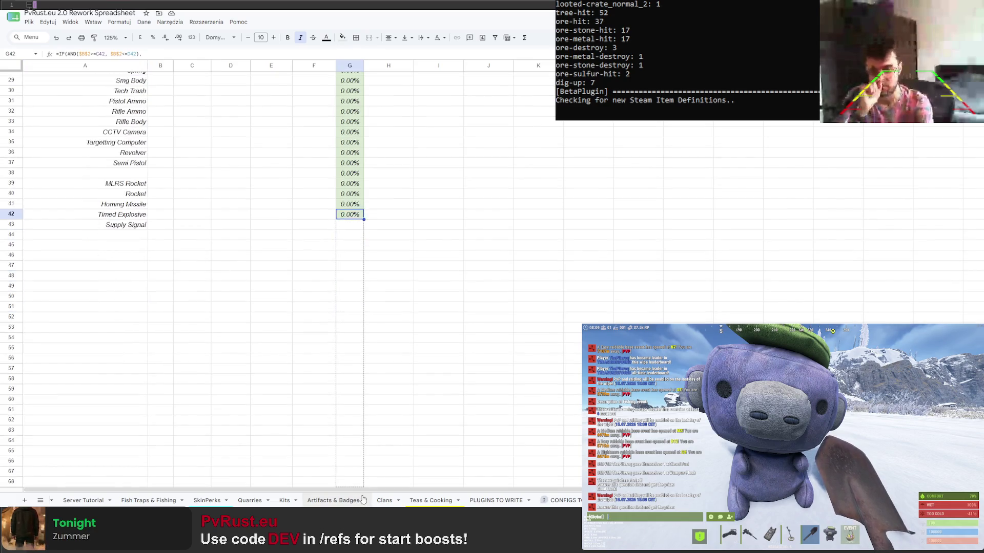
scroll(400, 381, up, 5)
scroll(401, 381, up, 2)
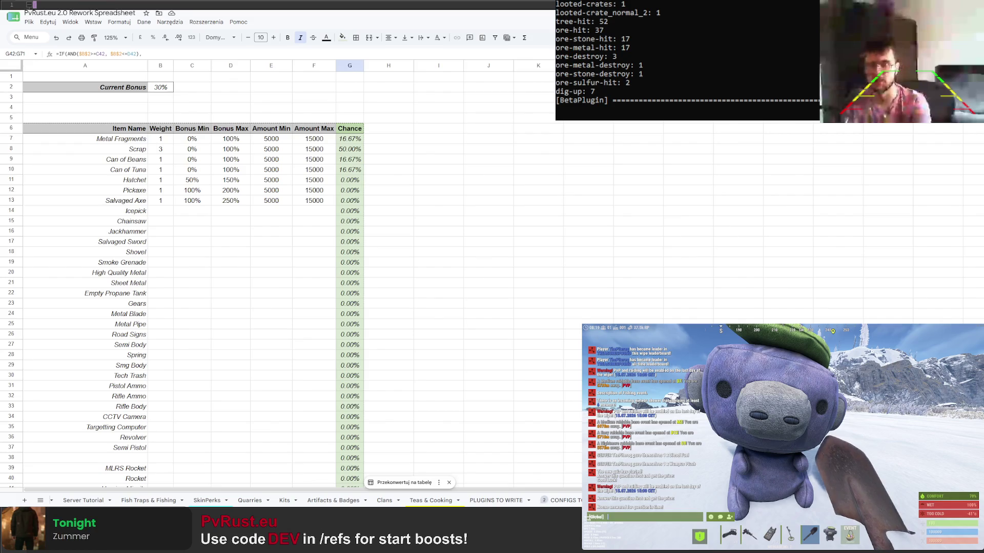
scroll(125, 282, down, 3)
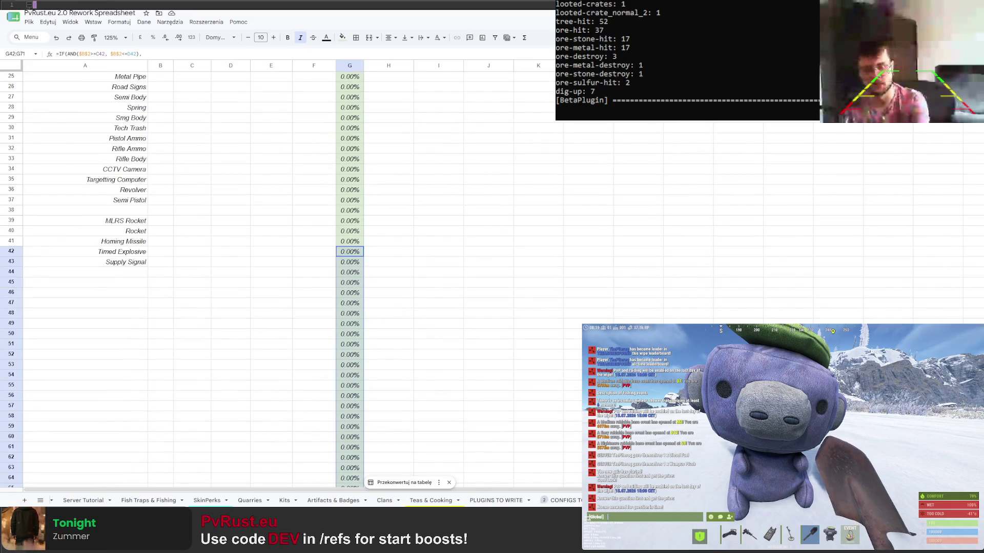
Enter Key Fragment and Fossil in cells A45 and A46
click(125, 282)
text(Key Fr)
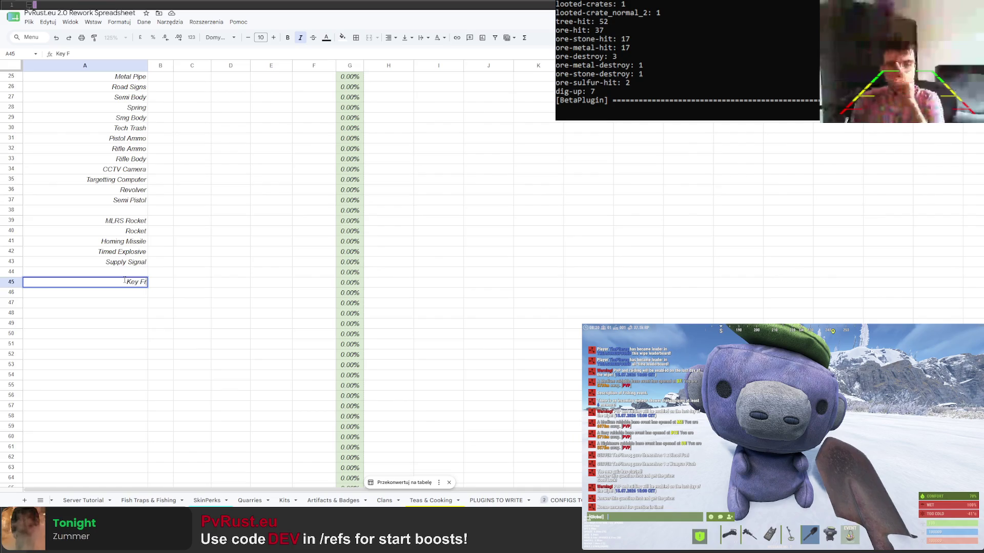
text(amgne)
key(BackSpace)
key(BackSpace)
key(BackSpace)
text(g)
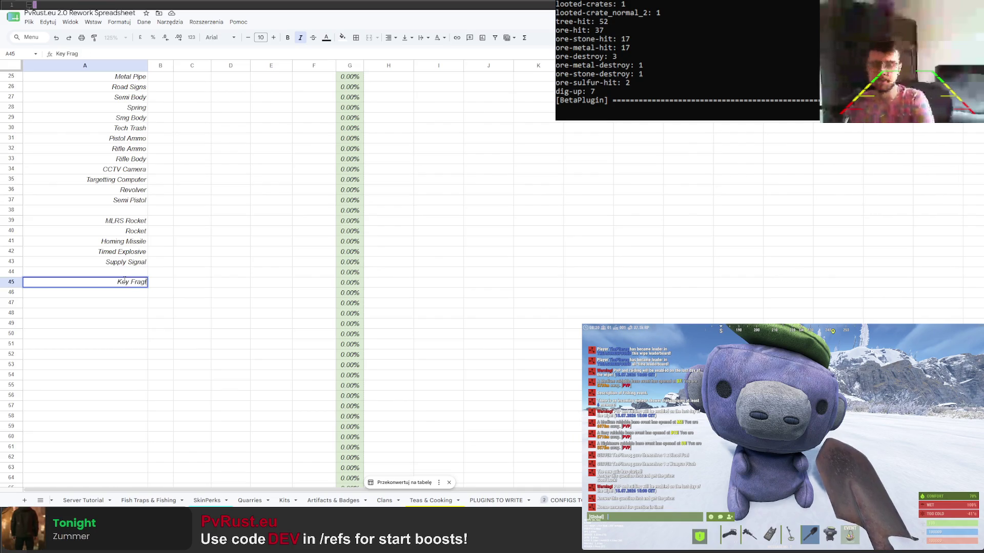
text(ment)
key(Return)
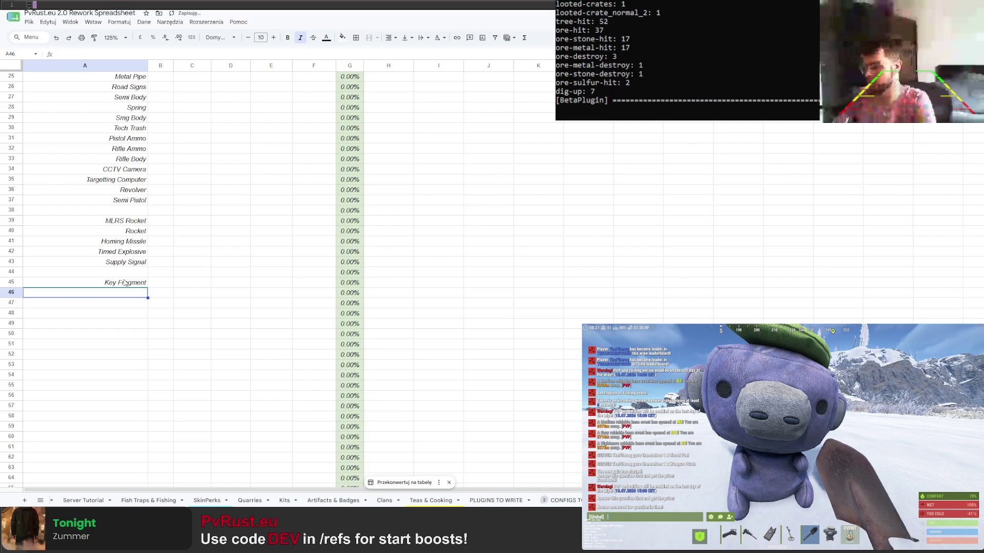
text(Fossi)
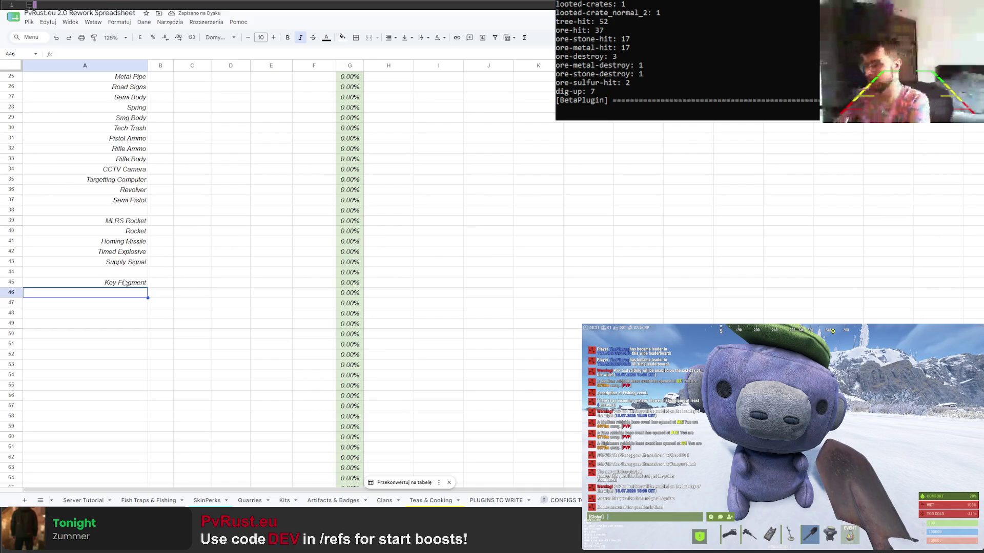
text(l)
key(Return)
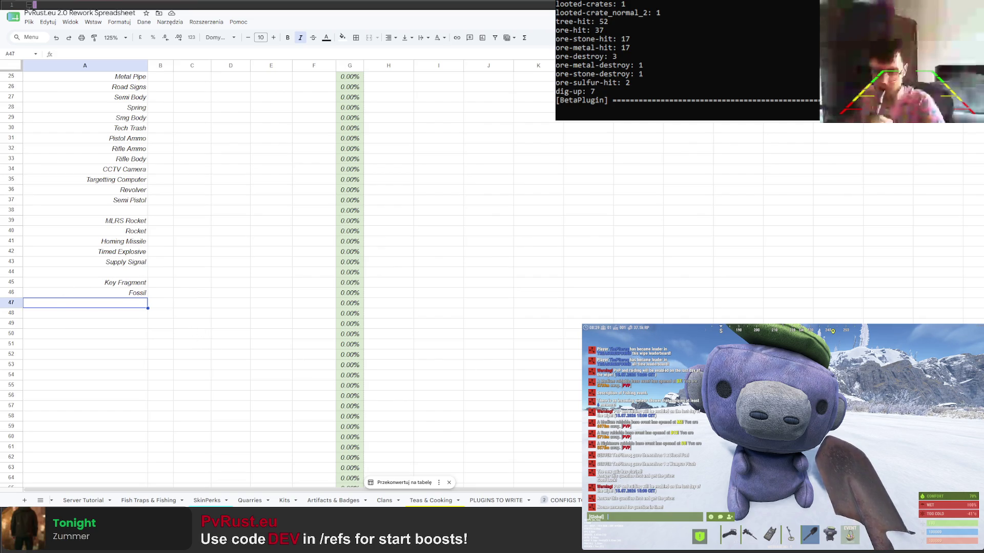
Enter Golden Ticket and Golden Apple in A47 and A48, then move down to A54
click(133, 315)
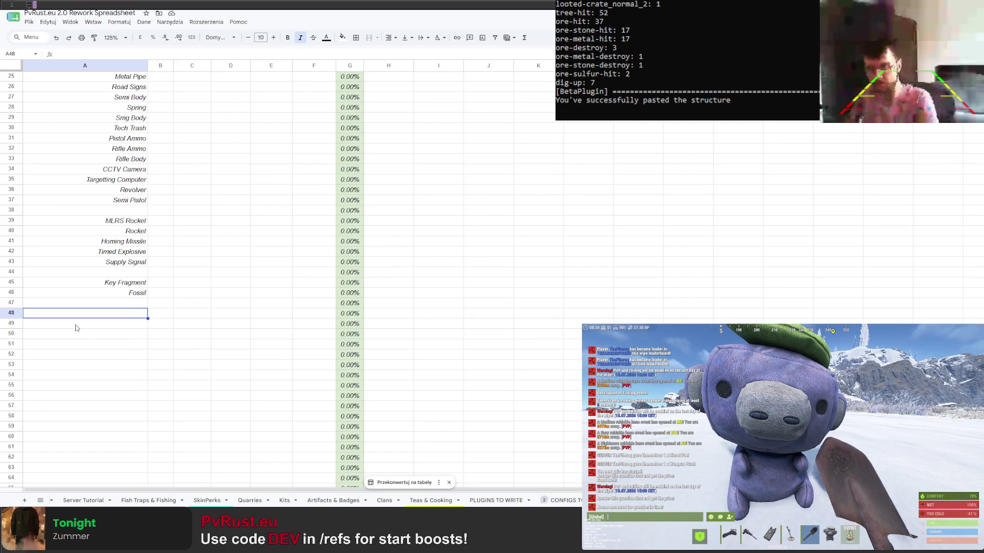
click(116, 304)
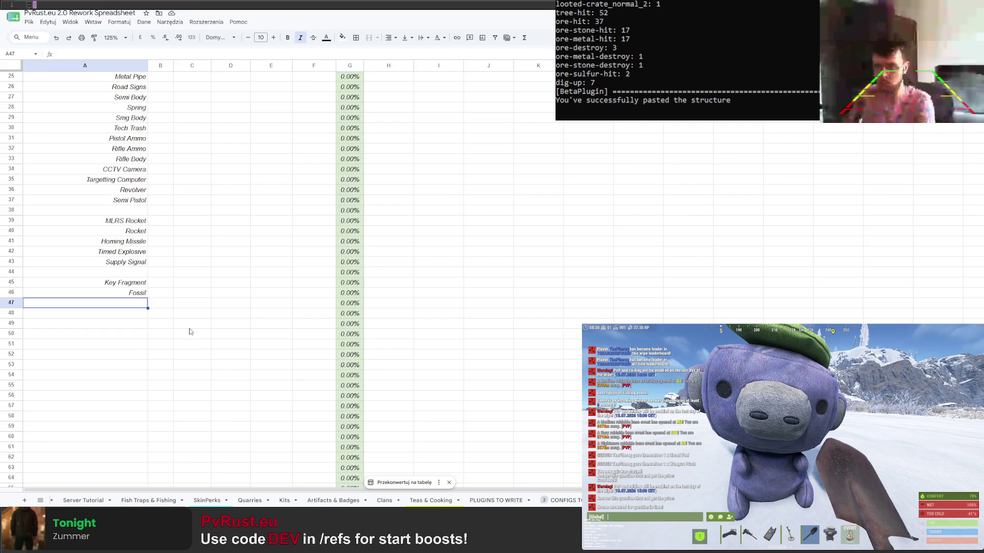
text(Golden )
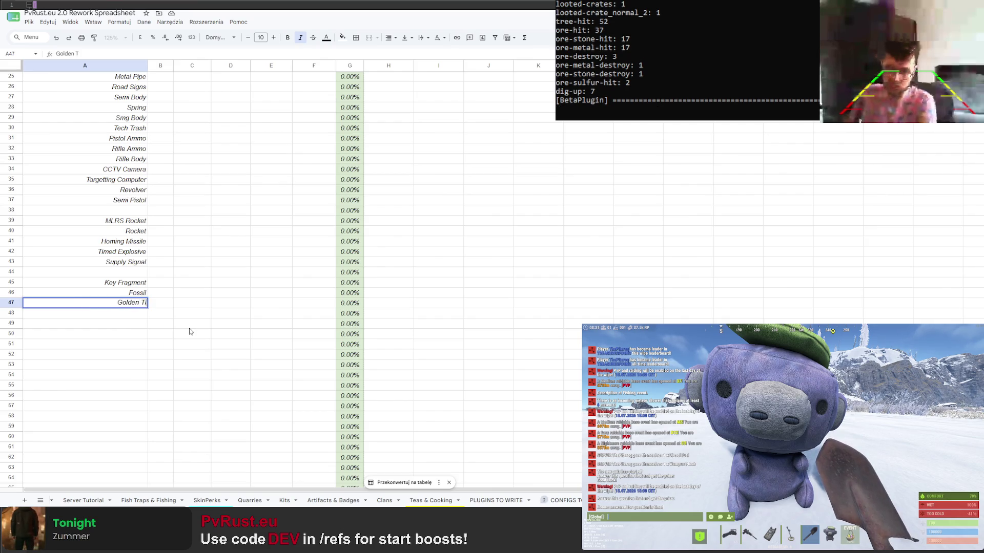
text(Ticket)
key(Return)
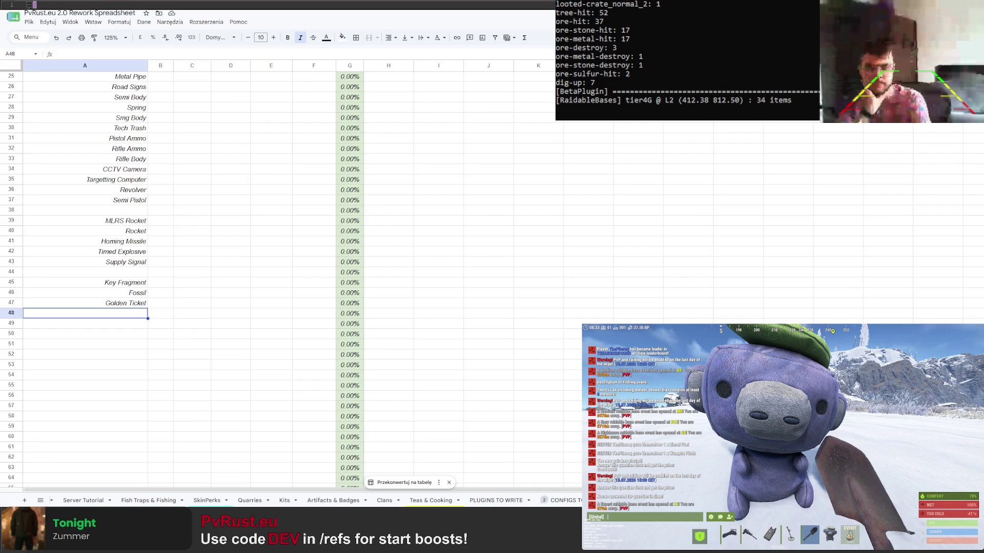
text(Golden Apple)
key(Return)
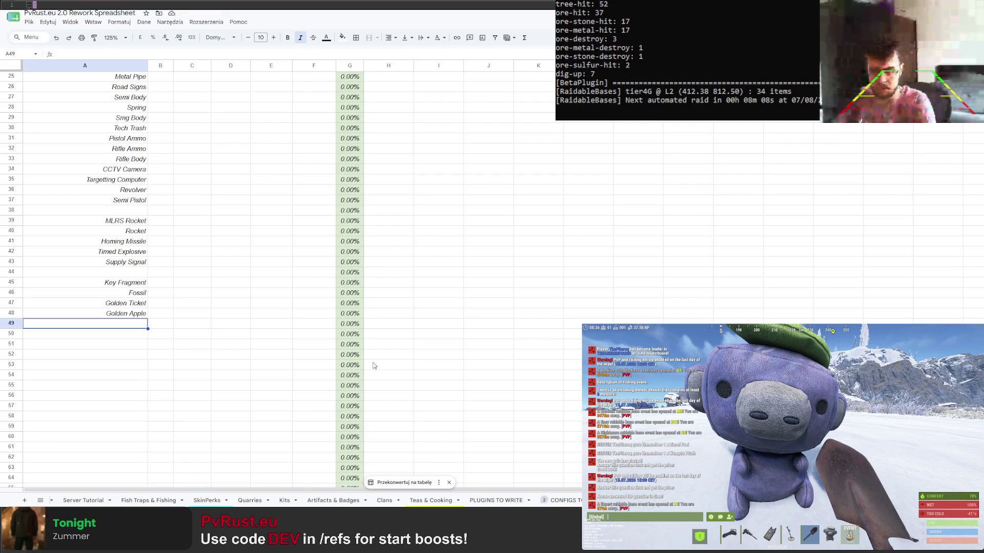
click(114, 375)
text(Mys)
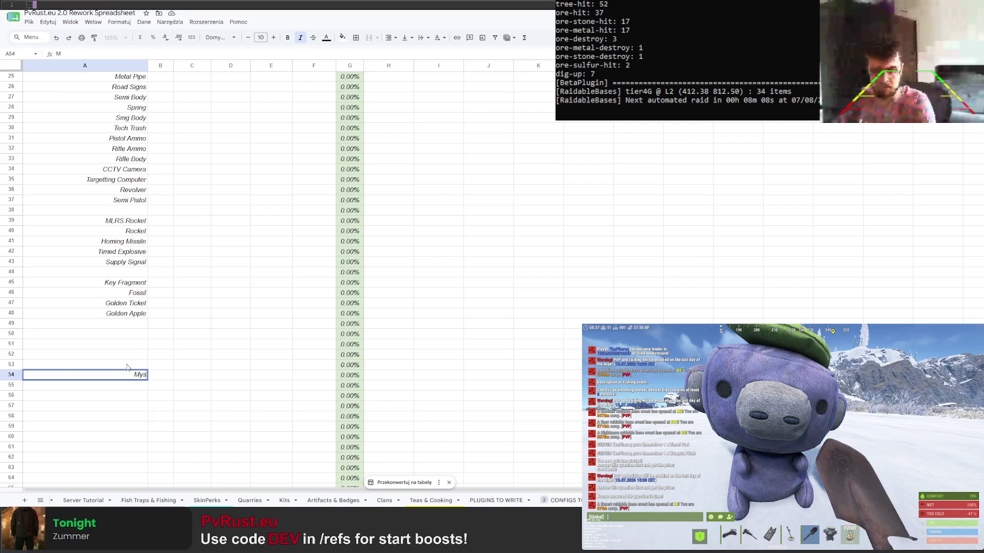
text(tery Box)
key(Return)
scroll(128, 368, up, 3)
scroll(131, 384, up, 3)
scroll(140, 407, up, 2)
scroll(140, 407, down, 3)
click(144, 359)
text(Medical Syringe)
key(Return)
scroll(146, 352, down, 5)
click(129, 324)
text(f)
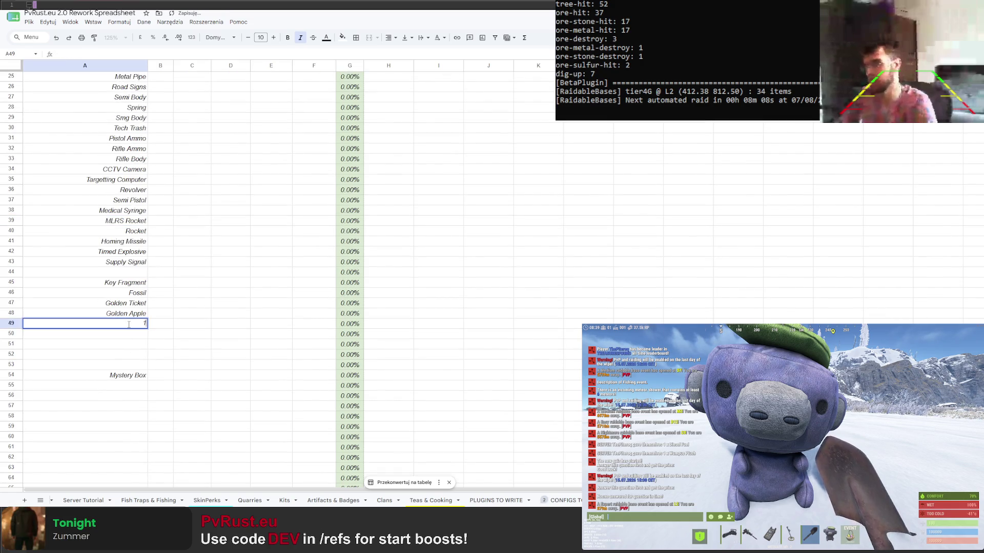
text(St)
text(ringe)
key(Return)
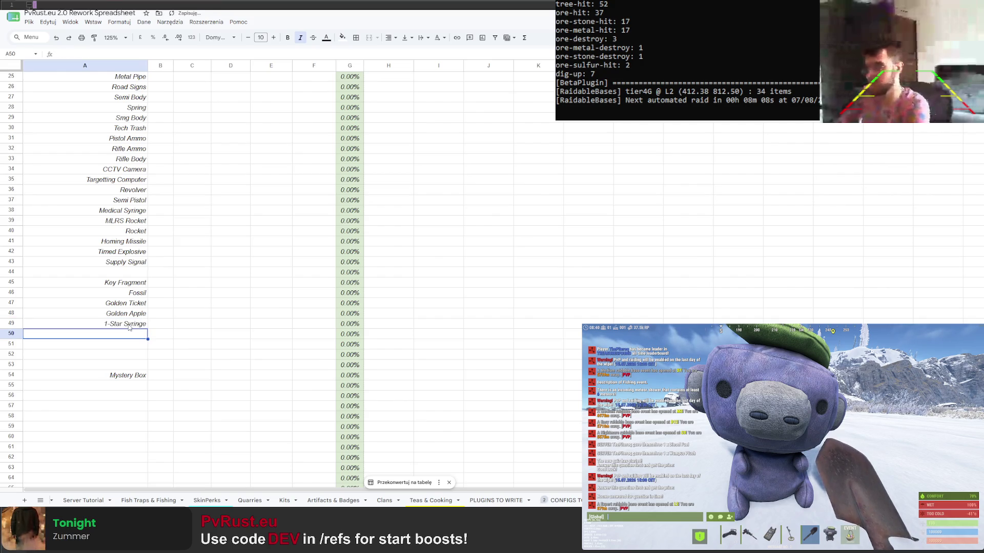
click(132, 326)
drag(147, 328, 146, 345)
click(111, 337)
text(2)
key(Return)
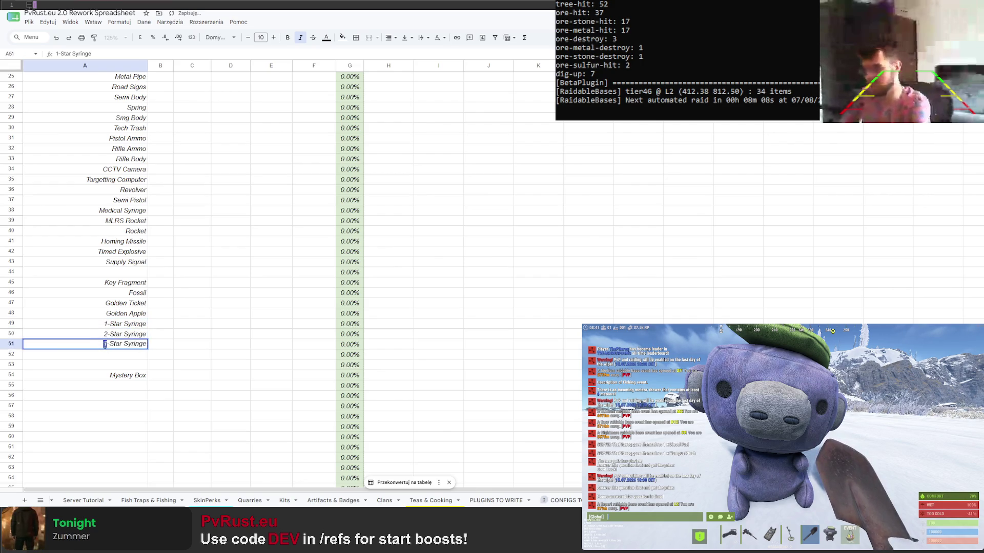
text(3)
key(Return)
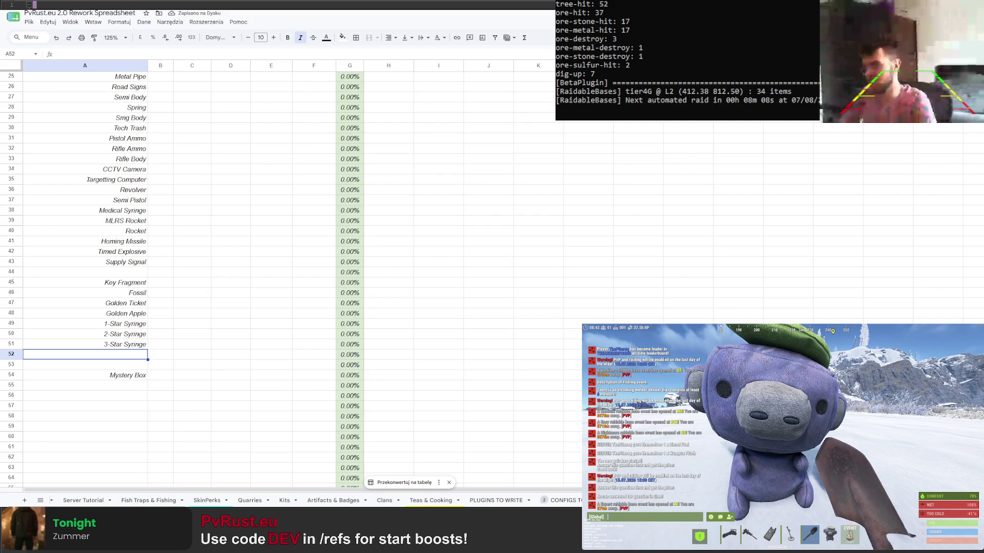
key(Down)
text(Golden Chunk)
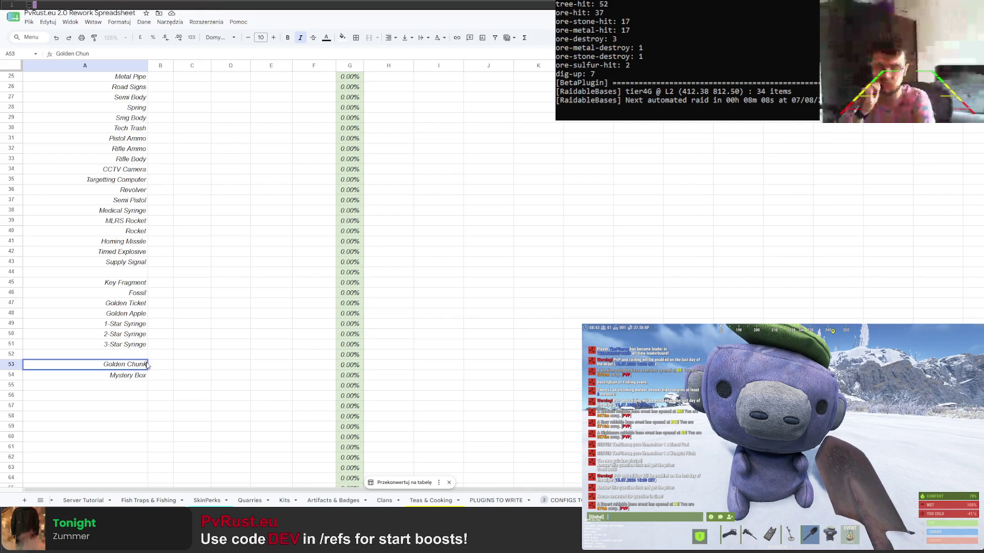
key(Return)
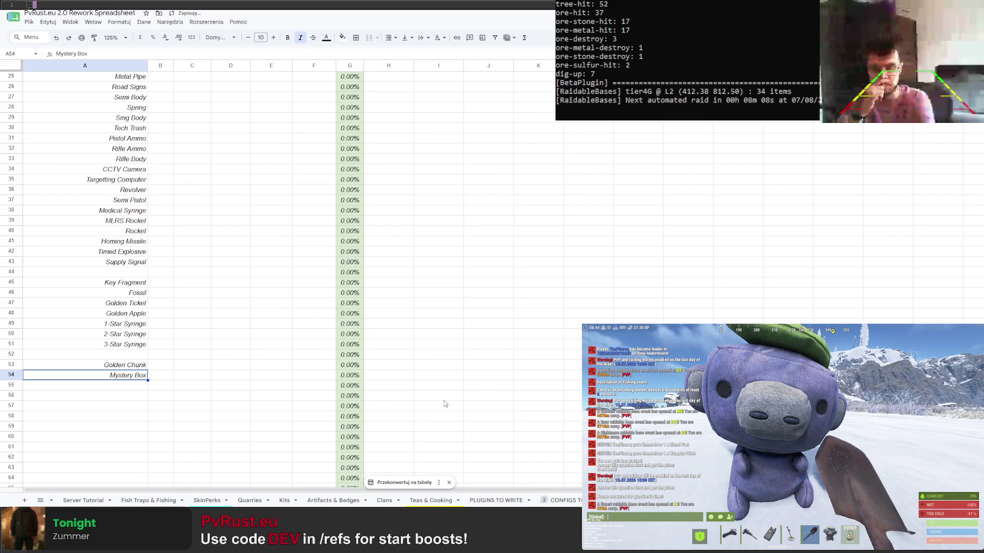
click(107, 353)
text(Diamon)
key(Escape)
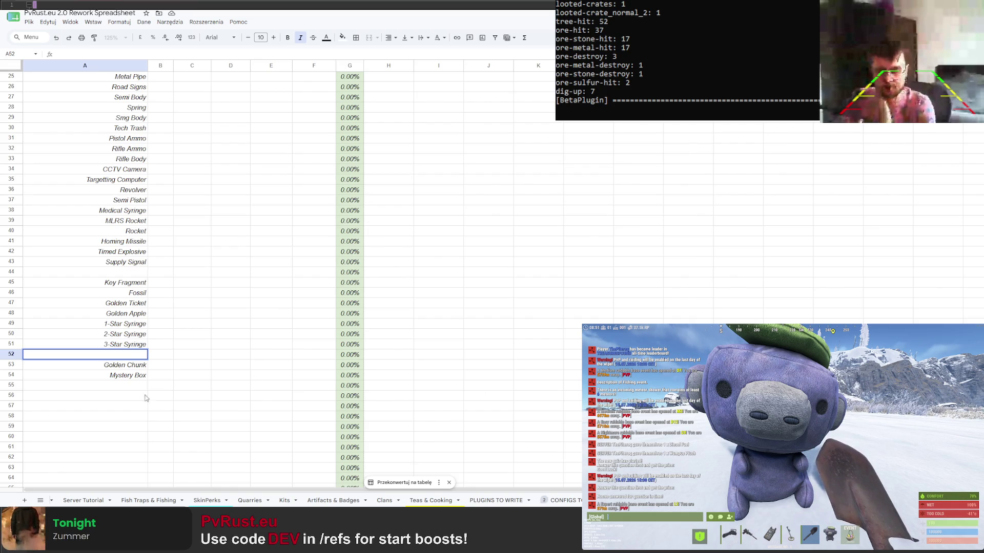
Move Golden Chunk and Mystery Box from A53:A54 down to rows 59–60
drag(125, 366, 125, 378)
key(ctrl+x)
click(125, 426)
key(ctrl+v)
Enter Titanium Muzzle Brake, Titanium Muzzle Boost and Titanium Silencer in A53:A55
click(127, 367)
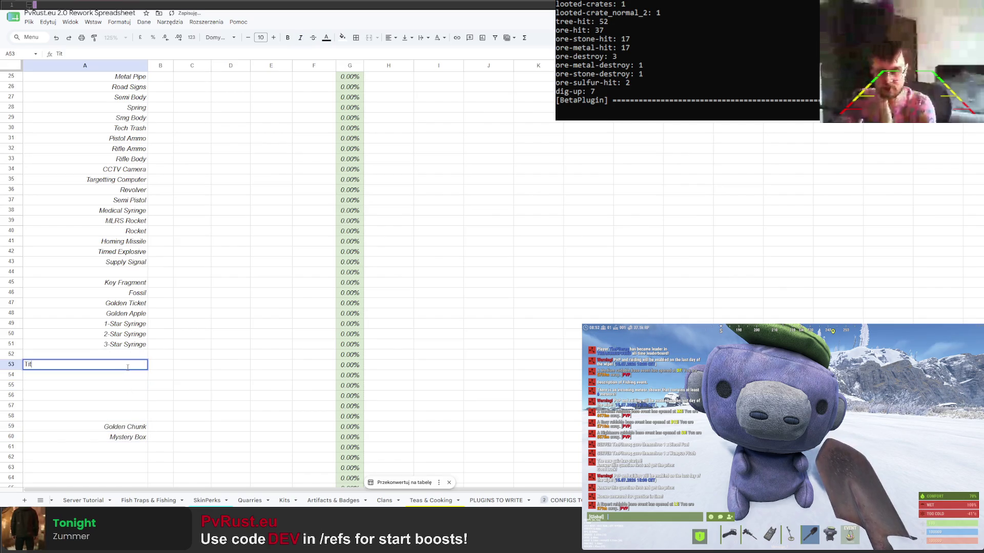
text(anium)
text( M)
text(ux)
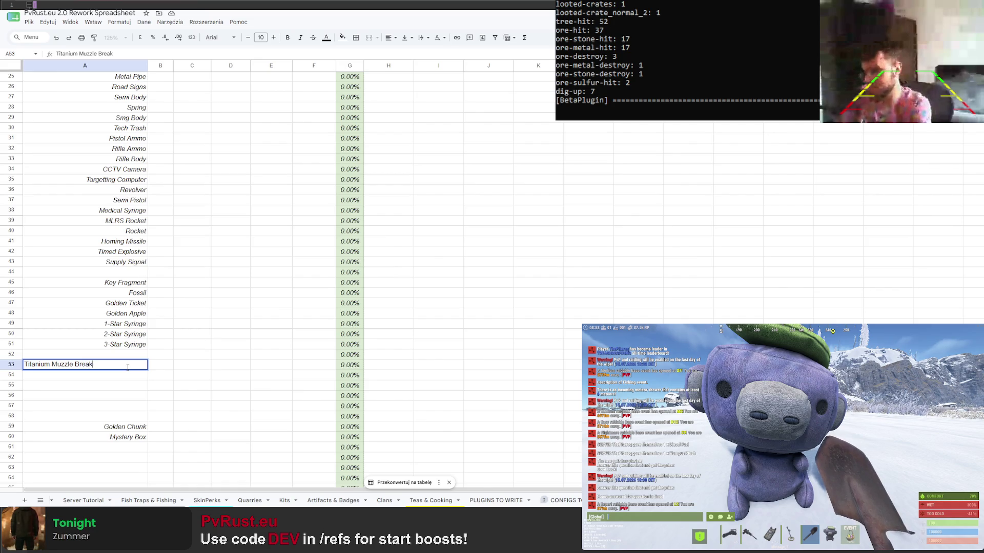
text(ake)
key(Return)
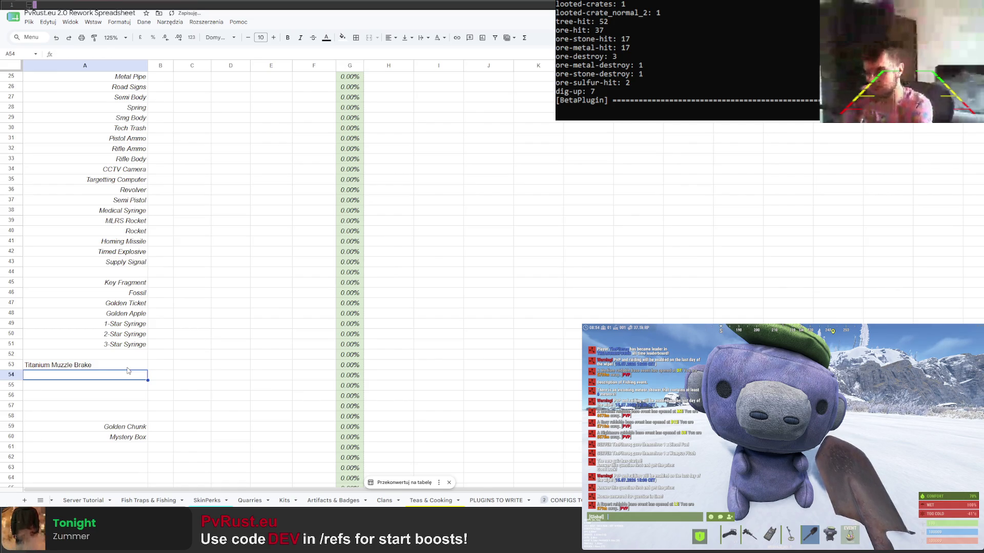
text(Titanium )
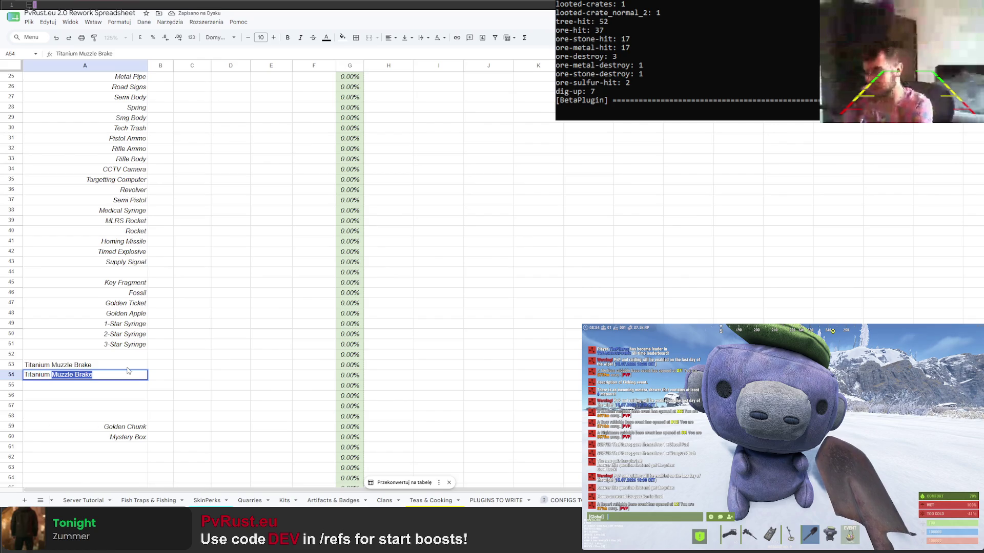
text(Muzzle Boost)
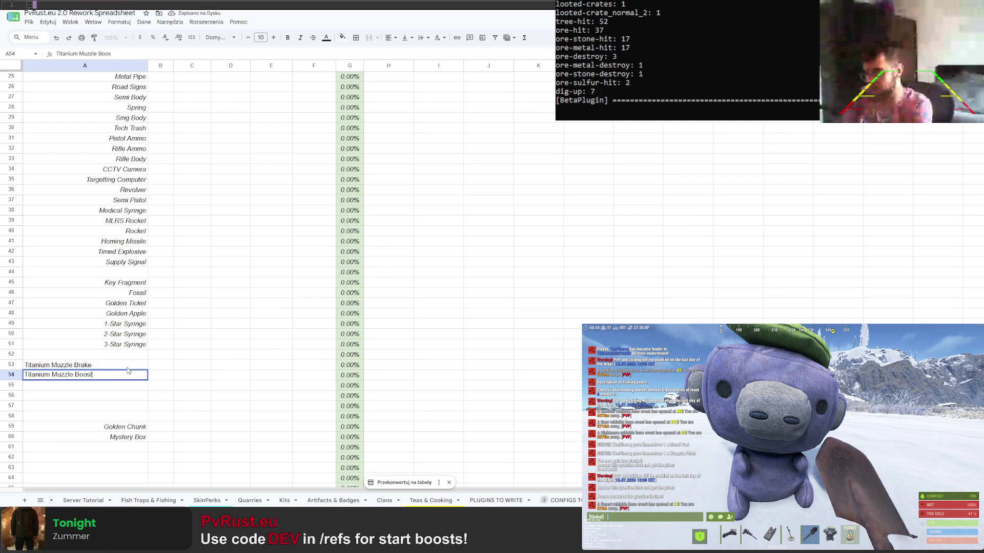
key(Return)
text(Titanium Silencer)
key(Return)
Format the muzzle item names in A53:A54 as right-aligned italics
drag(125, 366, 120, 376)
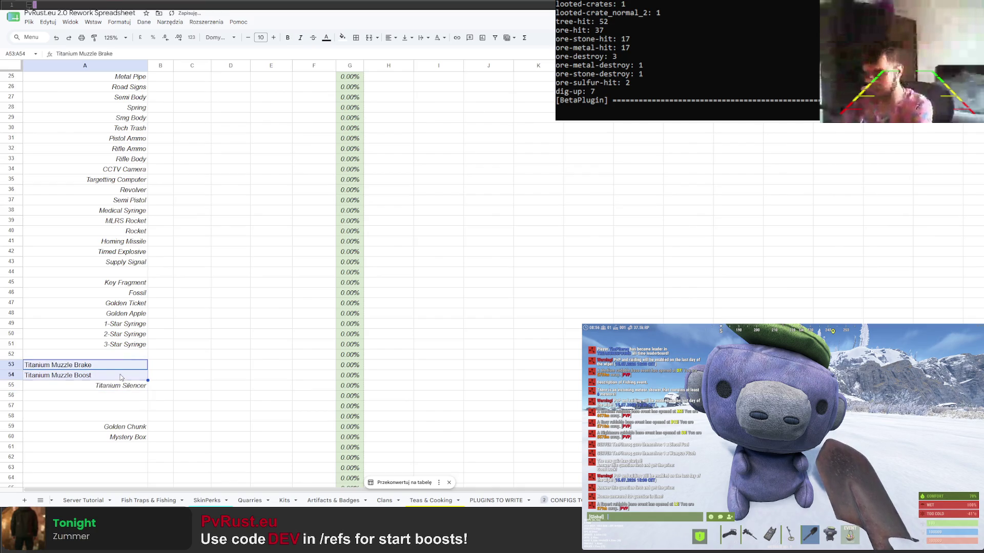
click(390, 37)
click(417, 54)
click(300, 37)
click(271, 241)
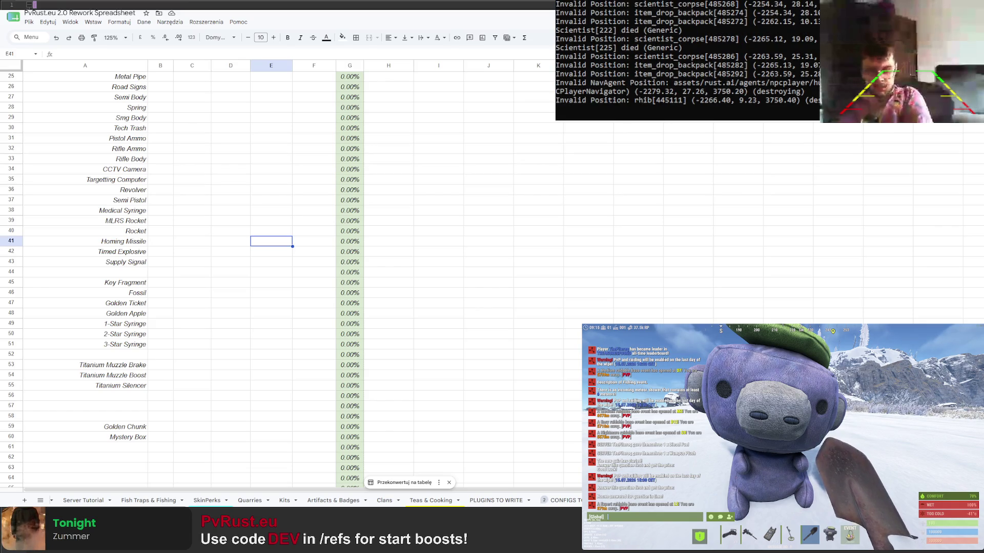
Enter Supply Drop Mk. II in A57 and Supply Drop Mk. III in A58 via autocomplete
click(84, 395)
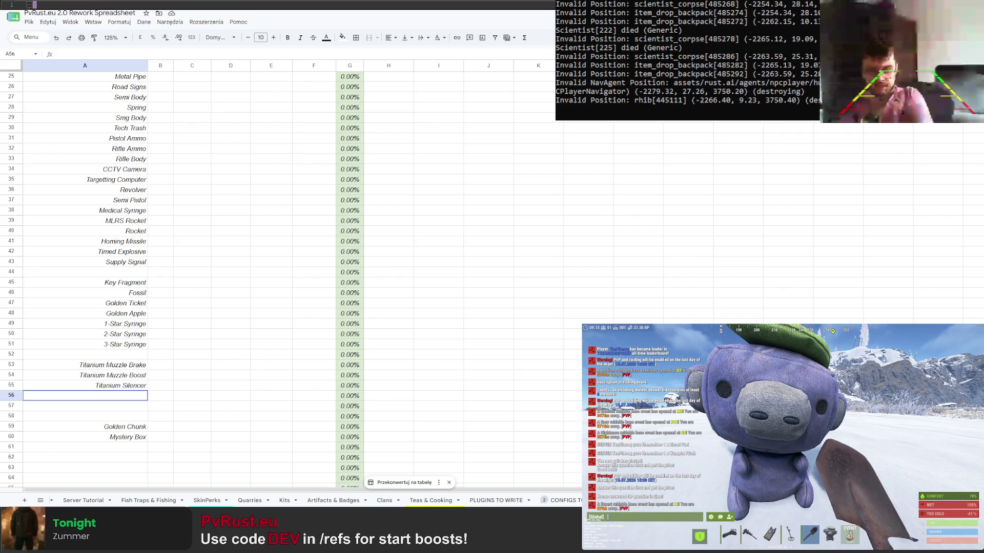
click(118, 406)
text(Supply Drop Mk. II)
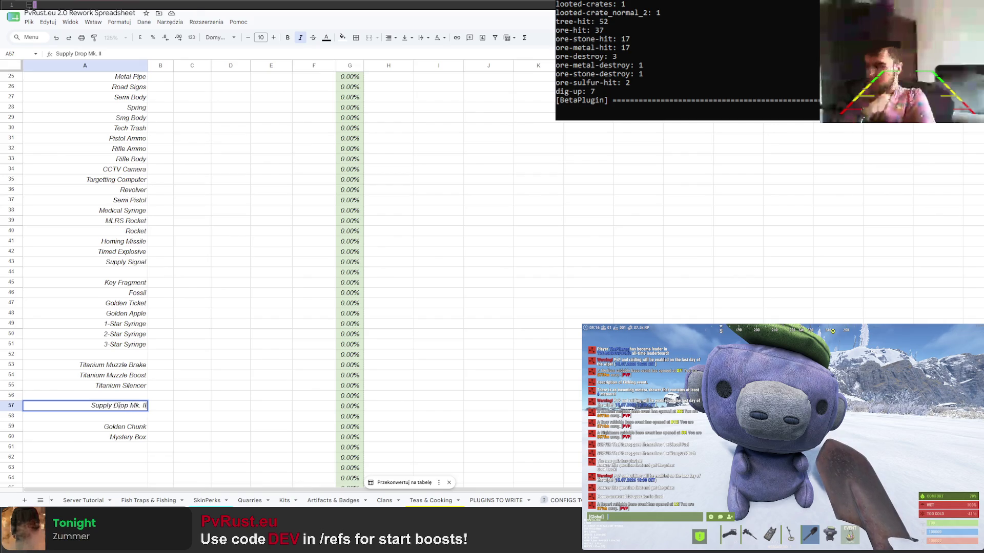
key(Return)
text(Supply Drop Mk. II)
key(Tab)
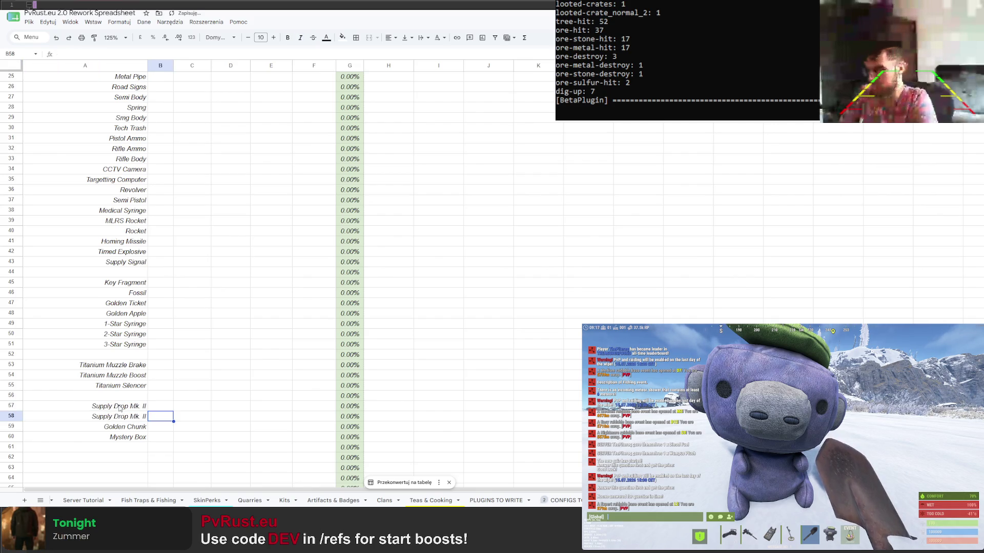
key(Left)
key(Return)
text(I)
key(Return)
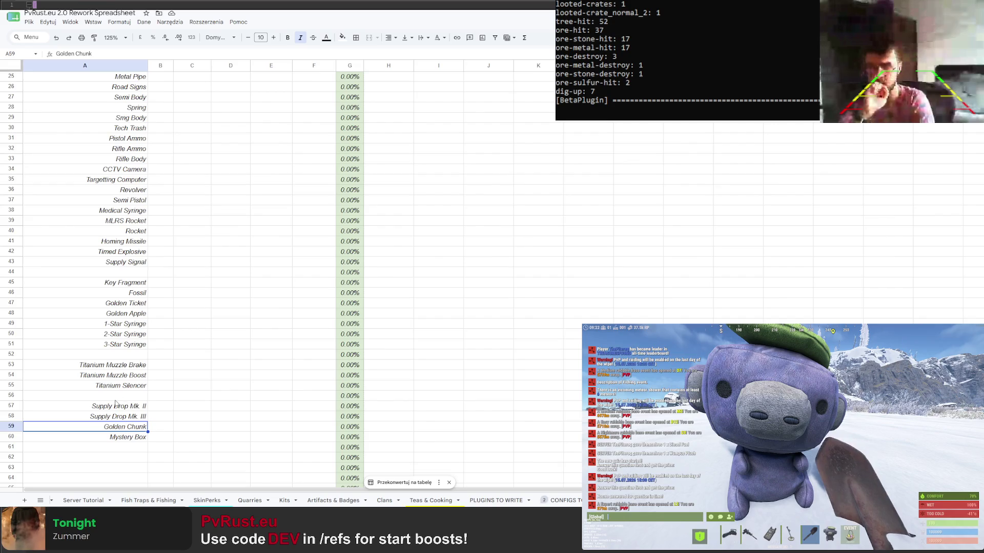
Enter Rocket Mk. I in A62, replacing the initial Timed Explosive wording
click(117, 458)
scroll(117, 454, down, 2)
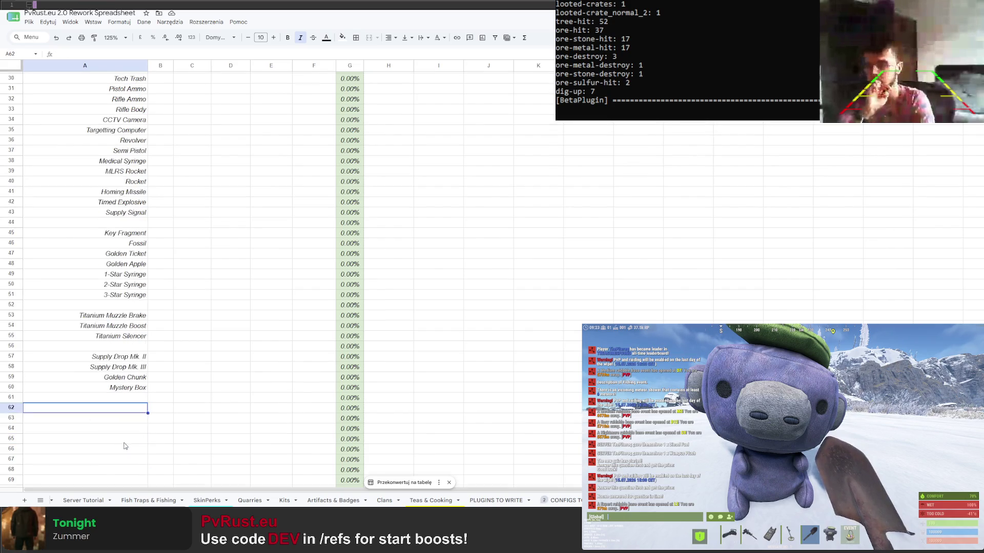
scroll(125, 430, down, 2)
text(Timed Explosive Mk. I)
key(Return)
key(Up)
key(Return)
text(Rocket)
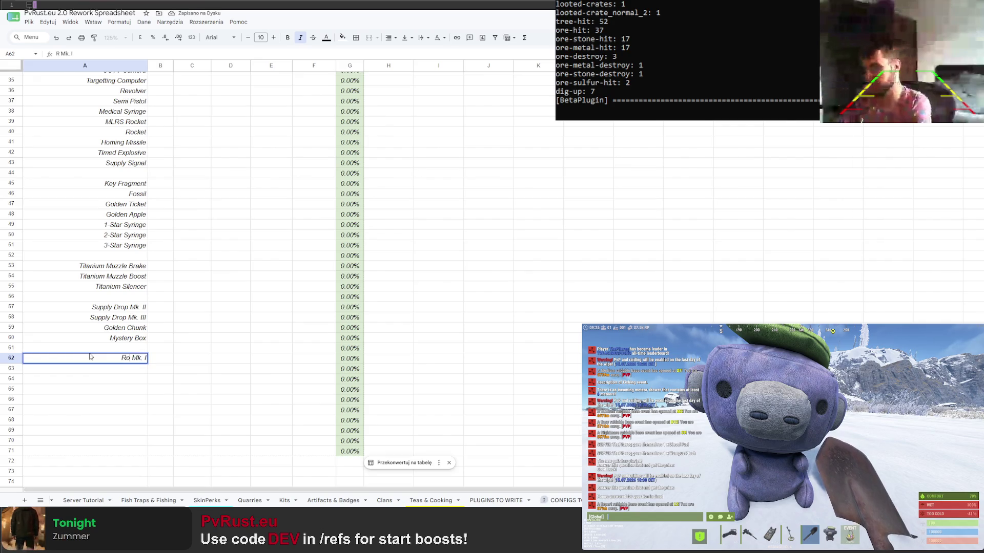
key(Return)
Fill Rocket Mk. I down and edit A63:A64 to Rocket Mk. II and Mk. III
click(118, 362)
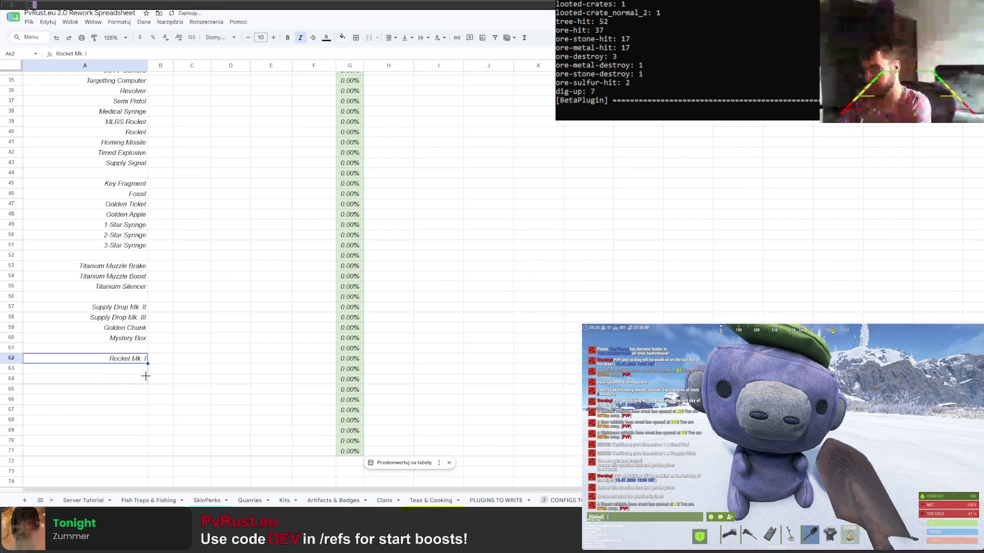
drag(147, 363, 145, 379)
click(147, 368)
text(I)
key(Return)
key(Return)
text(II)
key(Return)
Copy the rockets to A66:A68 and prefix them as MLRS Rocket Mk. I–III
drag(141, 358, 141, 379)
key(ctrl+c)
click(105, 402)
key(ctrl+v)
double_click(105, 402)
text(MLRS)
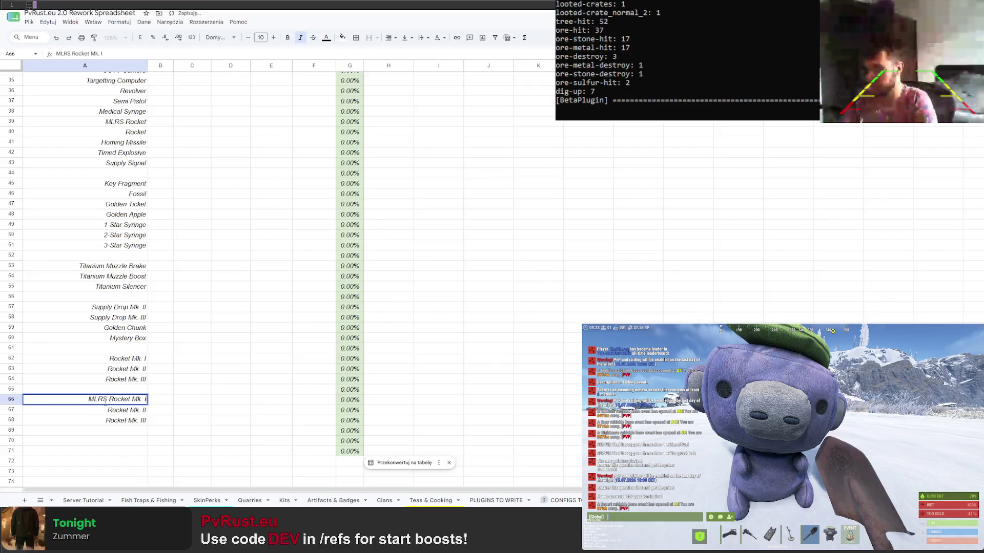
key(Return)
double_click(108, 410)
text(MLRS)
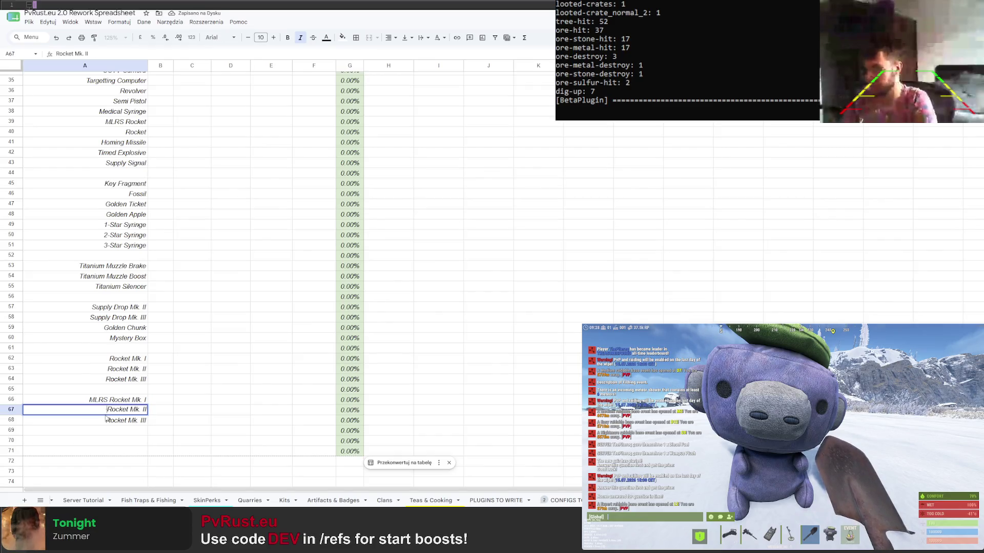
key(Return)
double_click(106, 421)
text(MLRS)
key(Return)
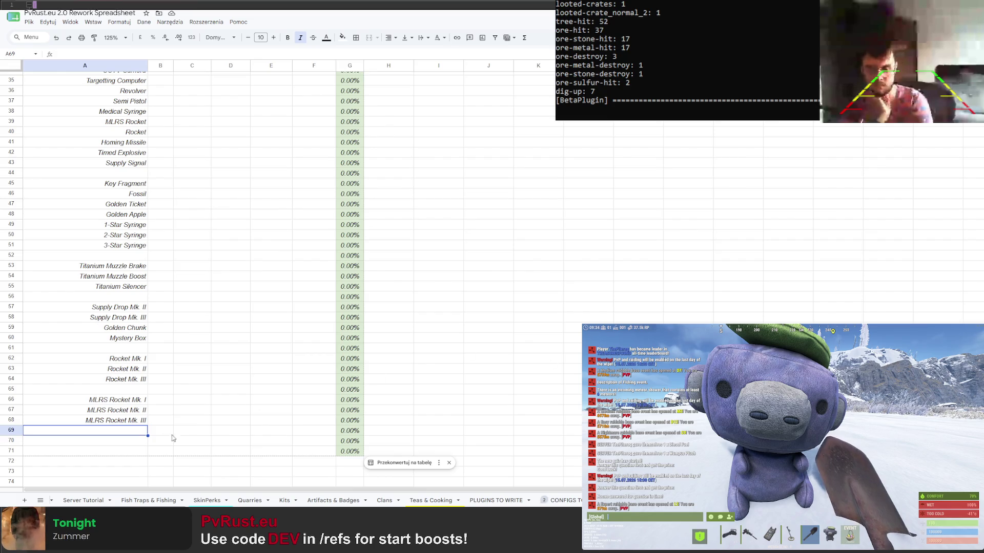
Enter Zombie Targetting Module (Turret) in A70
click(137, 441)
text(Zomb)
text(ie Targetting Module)
text( (IA)
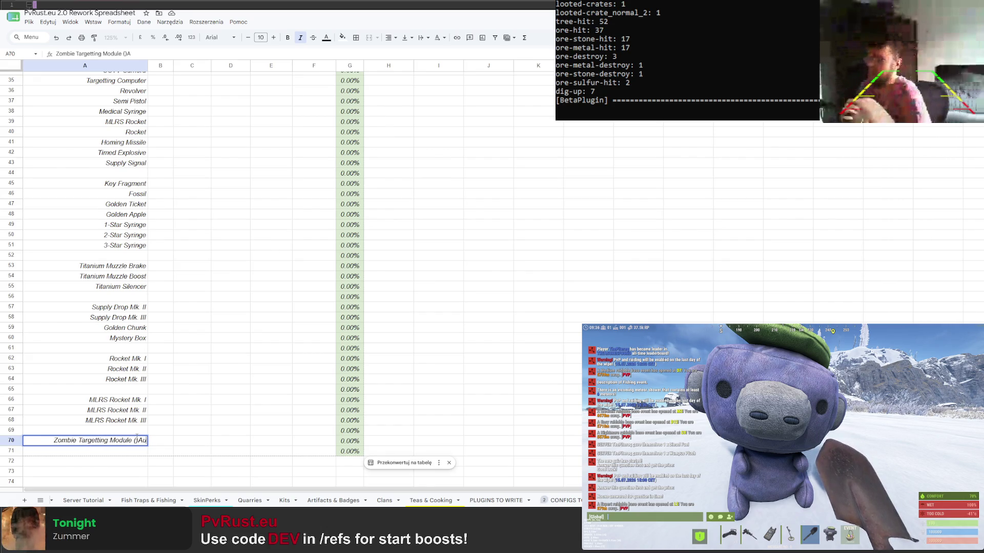
key(BackSpace)
key(BackSpace)
text()Turret)
key(Return)
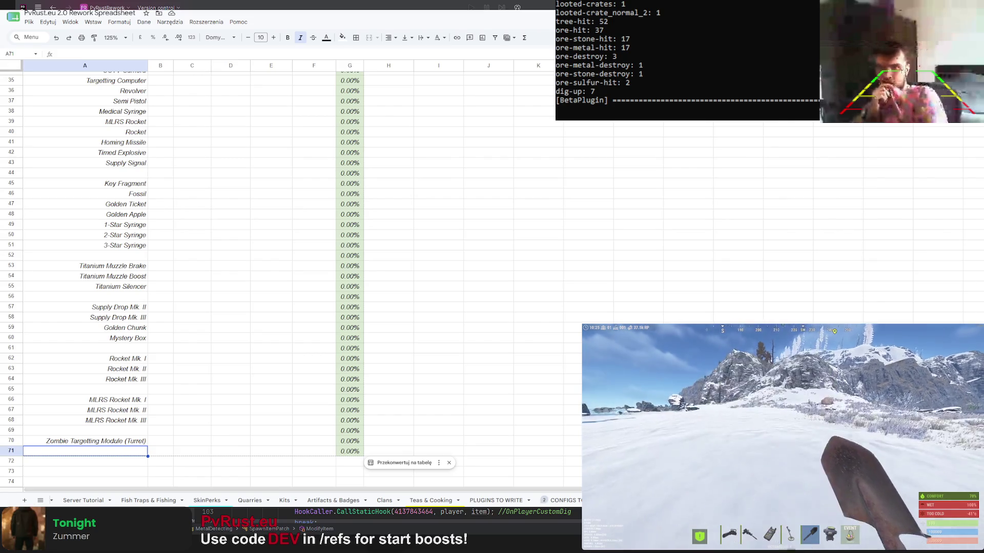
Confirm the current cell, leaving the list ending at Zombie Targetting Module (Turret)
key(Return)
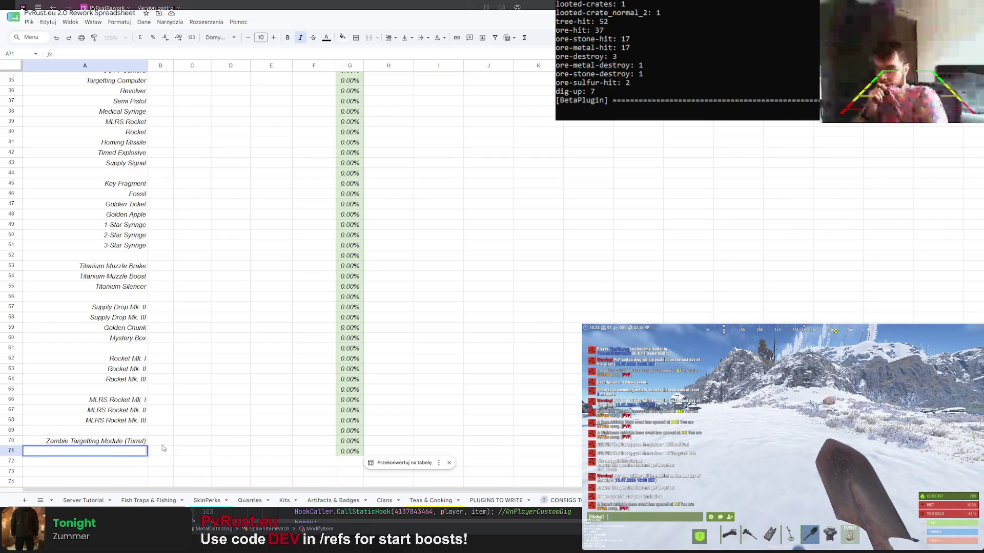
text(TVRocket)
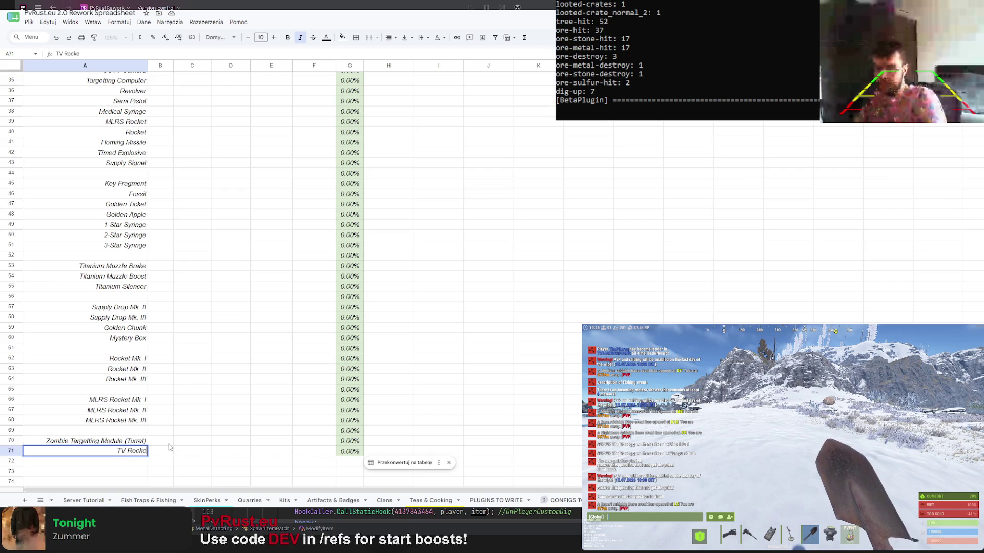
Enter TV Rocket in A71, then switch to the SkinPerks sheet
key(Return)
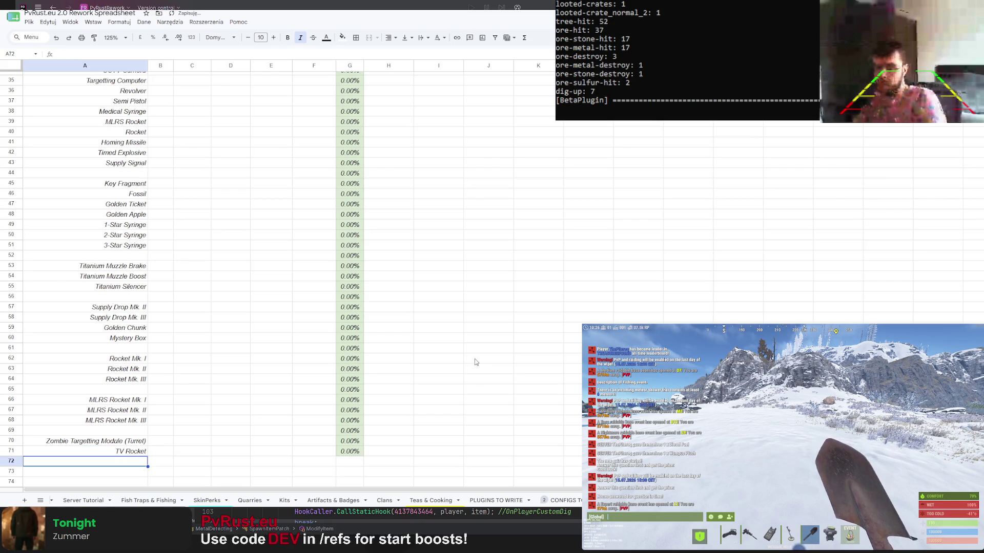
scroll(416, 415, up, 5)
scroll(413, 410, up, 3)
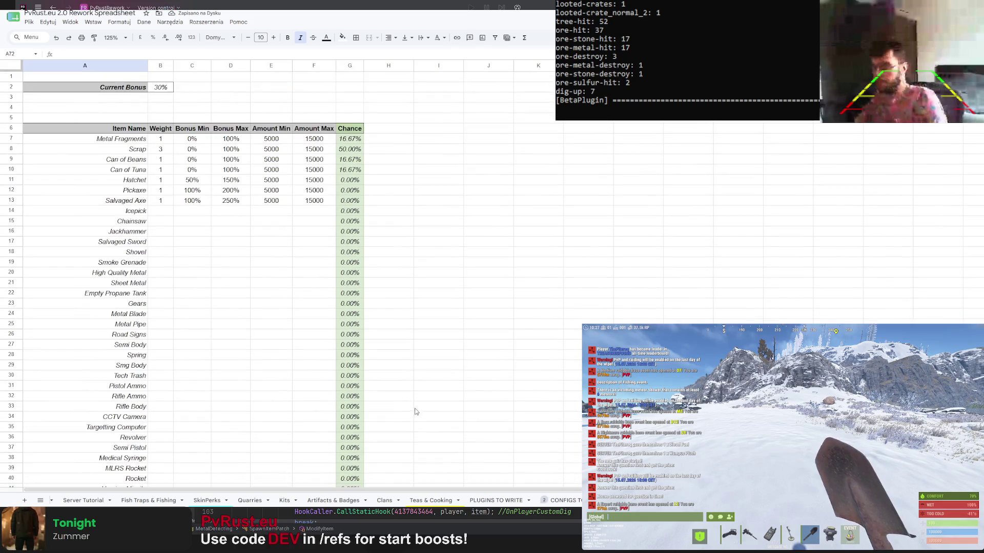
scroll(411, 411, down, 3)
scroll(401, 425, down, 2)
scroll(403, 424, down, 5)
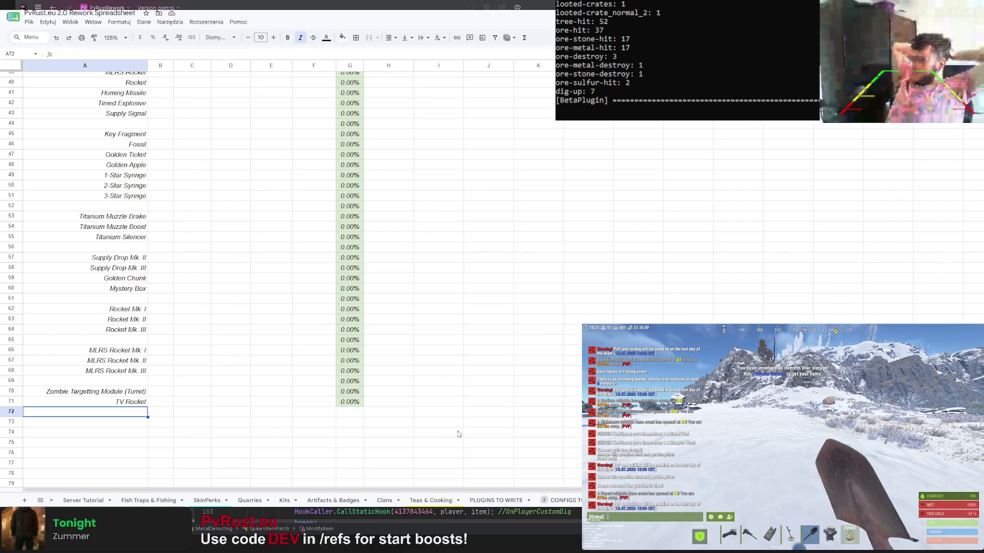
scroll(406, 502, up, 1)
scroll(406, 501, up, 4)
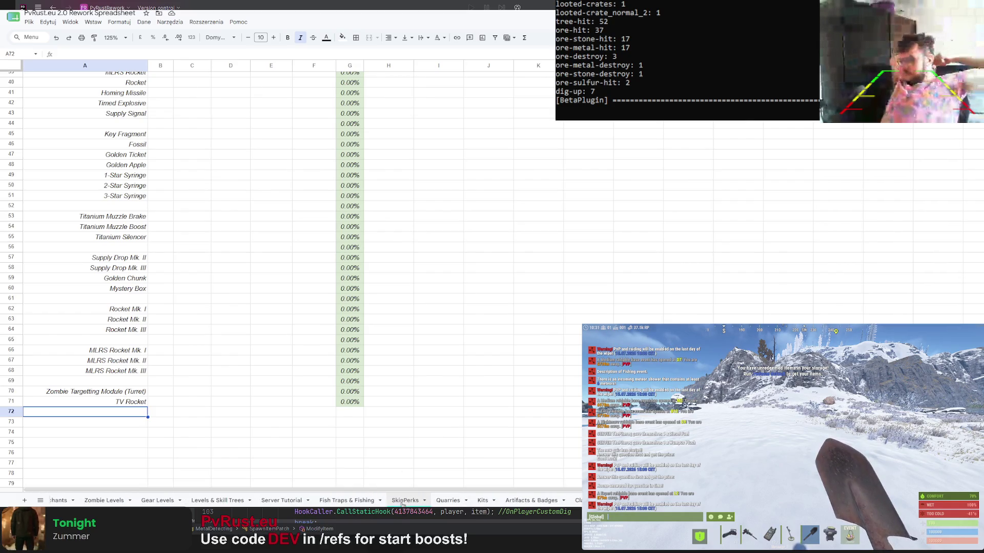
scroll(405, 502, up, 2)
scroll(384, 502, up, 2)
scroll(336, 503, up, 1)
scroll(336, 502, up, 3)
scroll(337, 501, up, 2)
scroll(337, 501, up, 3)
scroll(337, 501, down, 3)
scroll(354, 502, down, 3)
scroll(385, 502, down, 3)
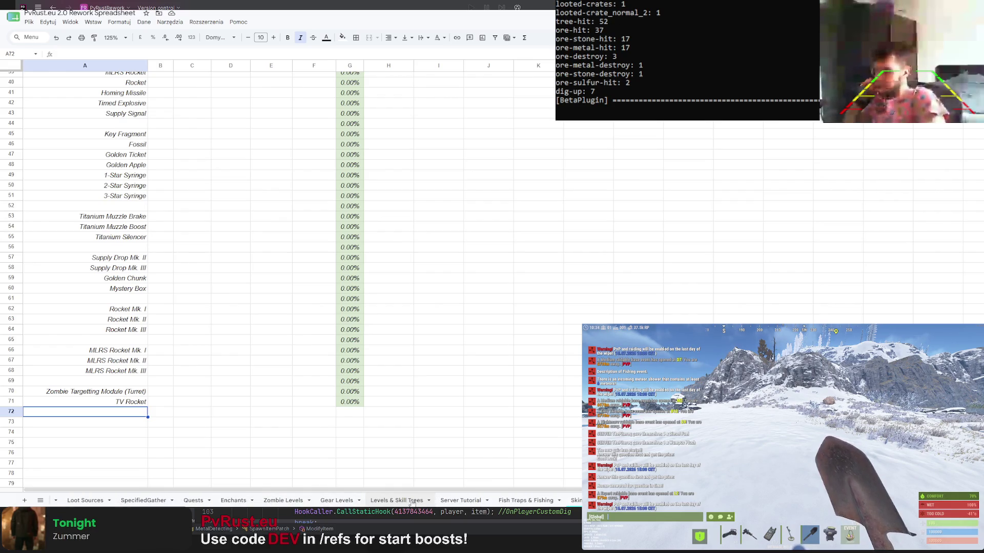
click(577, 500)
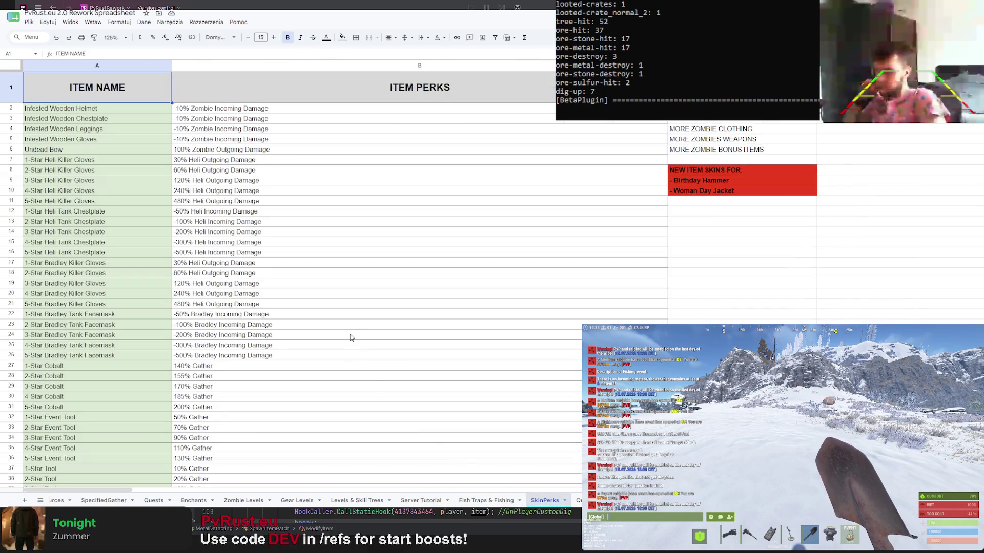
scroll(350, 335, down, 5)
scroll(348, 330, down, 5)
scroll(348, 331, down, 2)
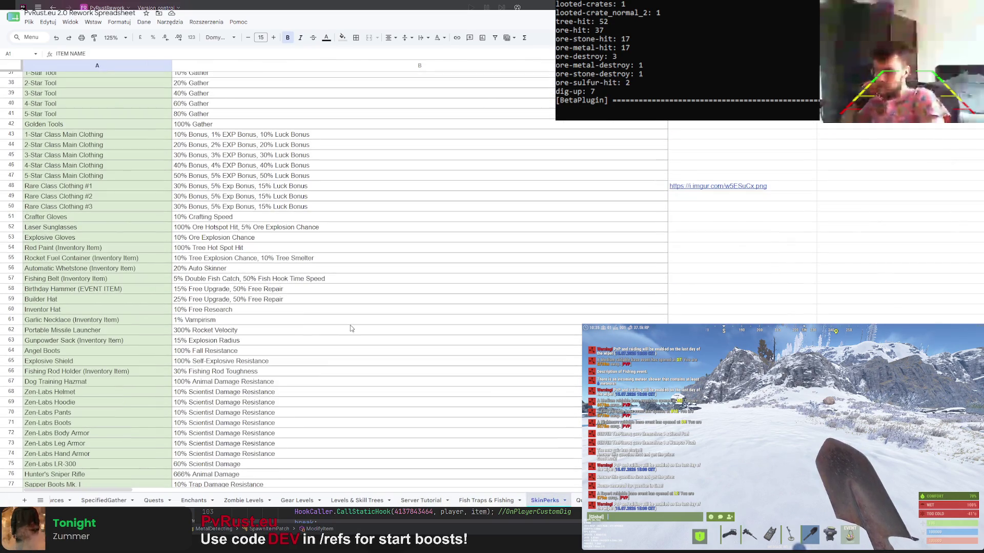
Copy the imgur link from its SkinPerks cell via the link preview
click(698, 190)
click(698, 167)
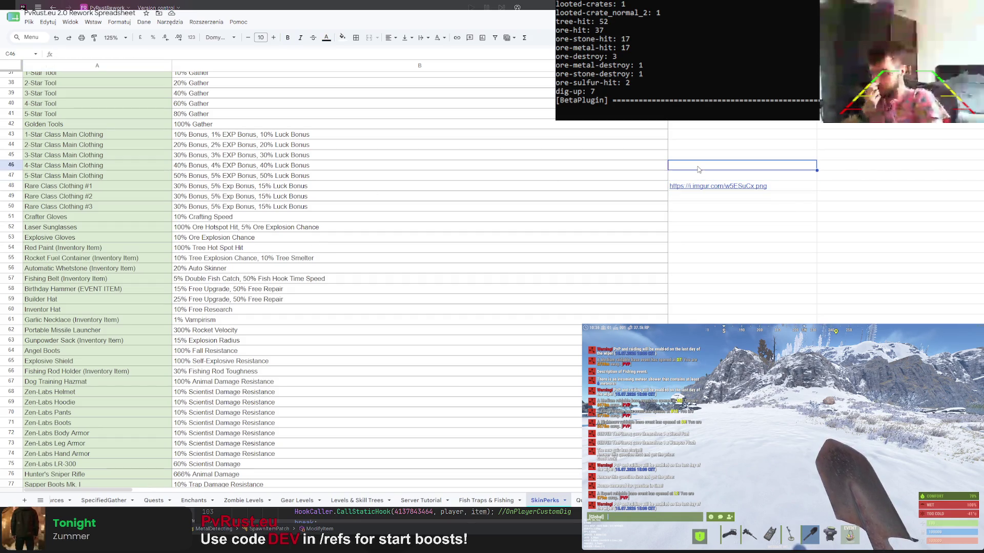
click(677, 190)
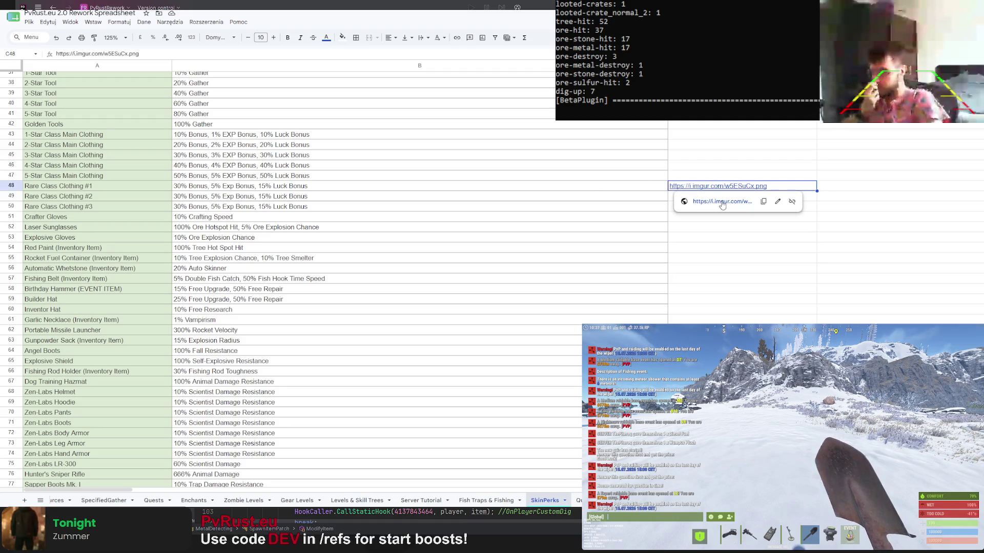
click(763, 201)
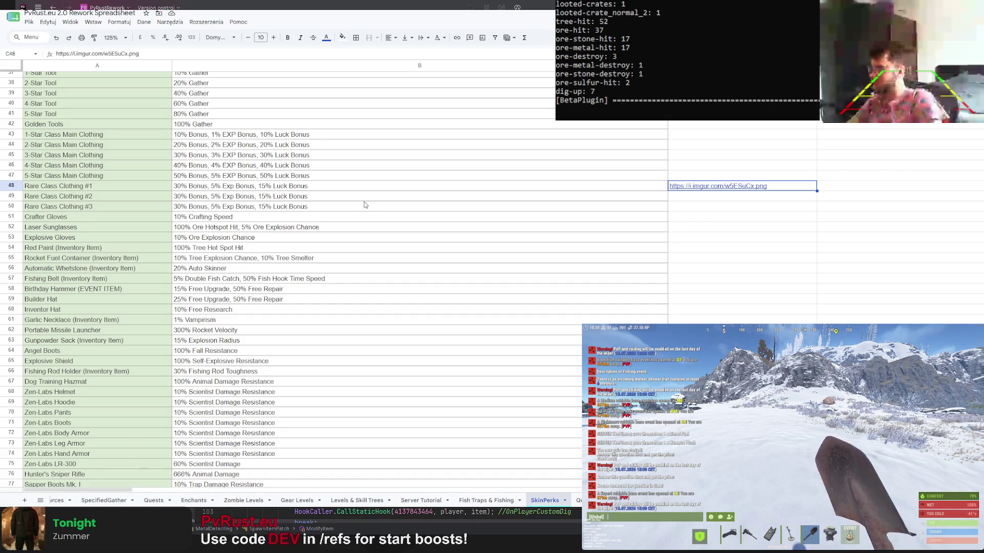
scroll(688, 258, up, 2)
Reselect the link cell, then add a new blank sheet after SkinPerks
click(718, 306)
click(753, 237)
click(755, 348)
click(789, 240)
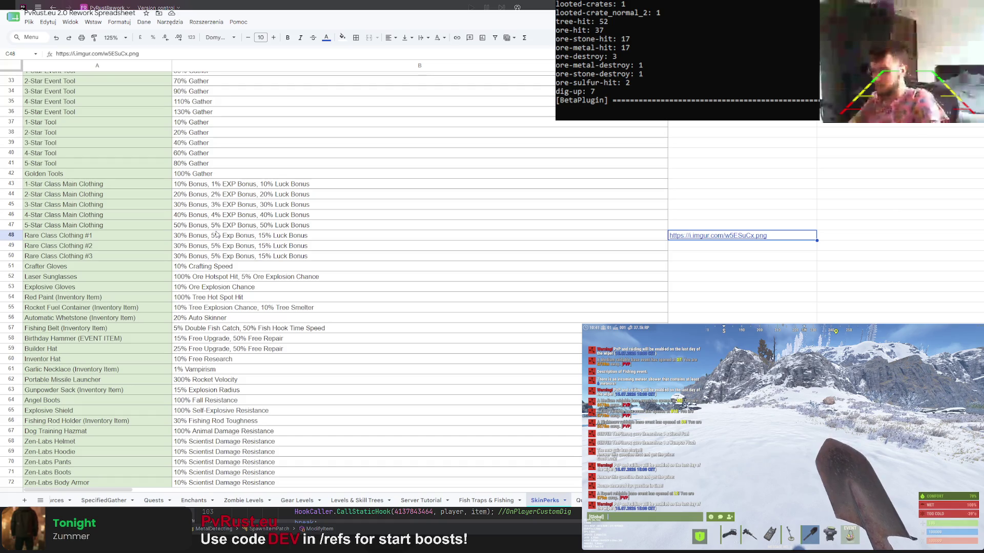
scroll(218, 236, down, 5)
scroll(220, 237, down, 5)
scroll(220, 238, down, 5)
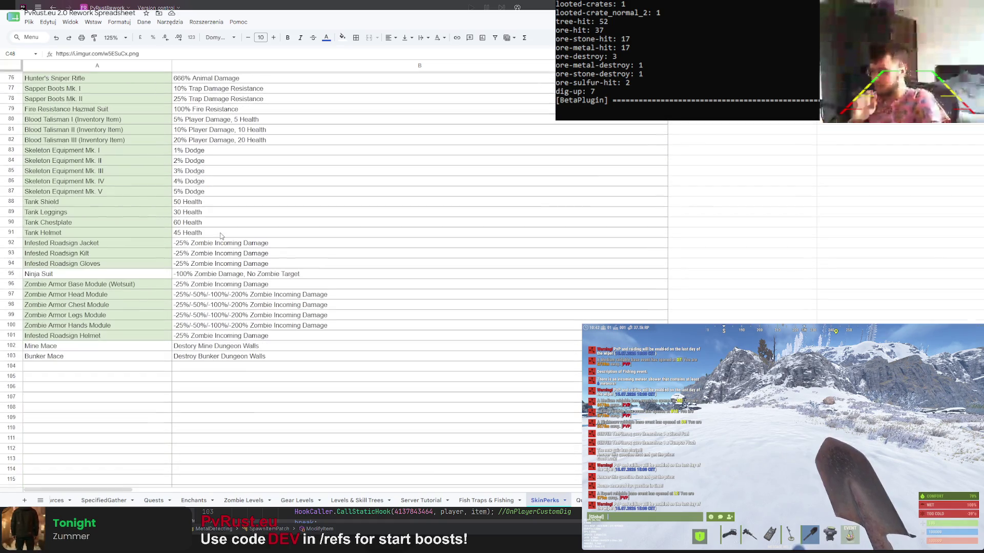
scroll(221, 235, up, 10)
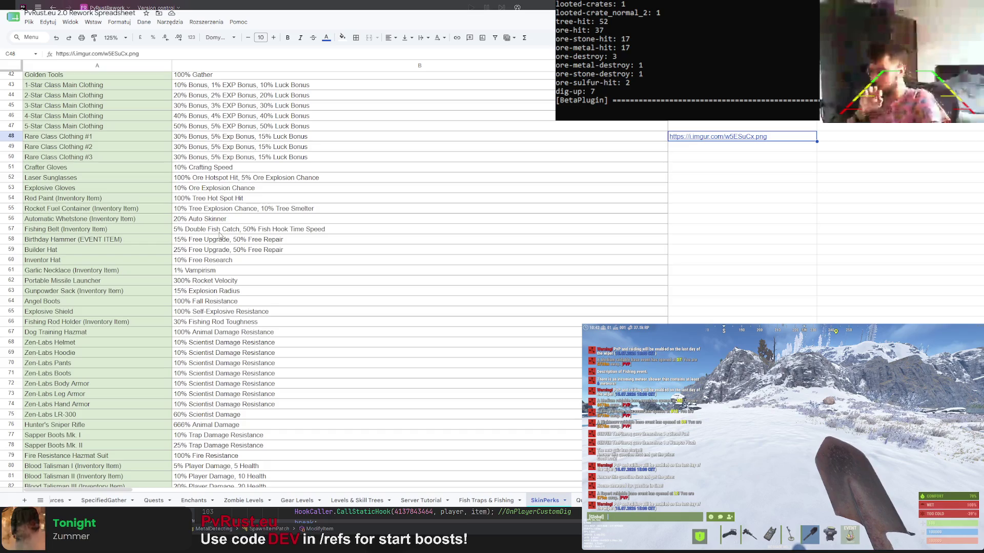
scroll(221, 236, up, 2)
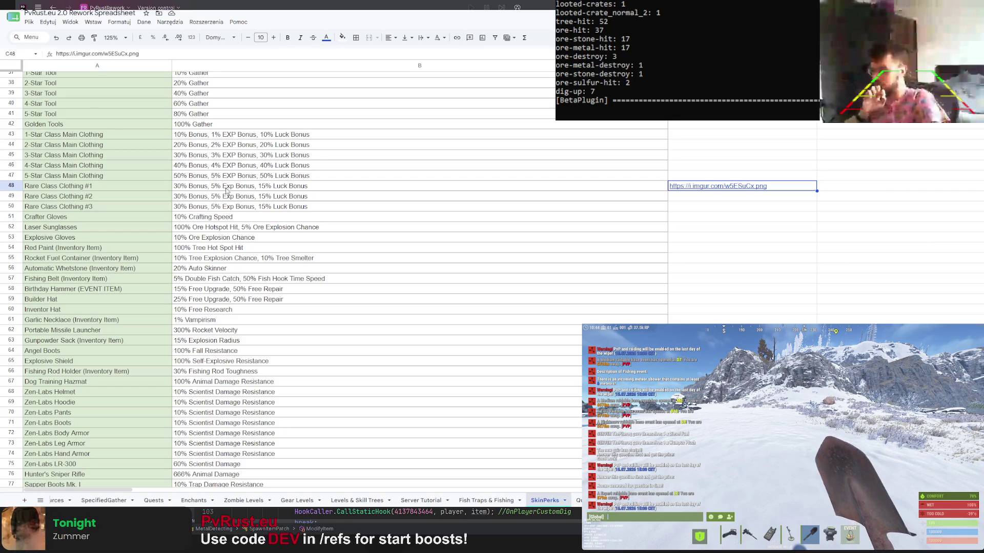
scroll(215, 186, down, 7)
scroll(204, 182, down, 5)
scroll(201, 181, up, 7)
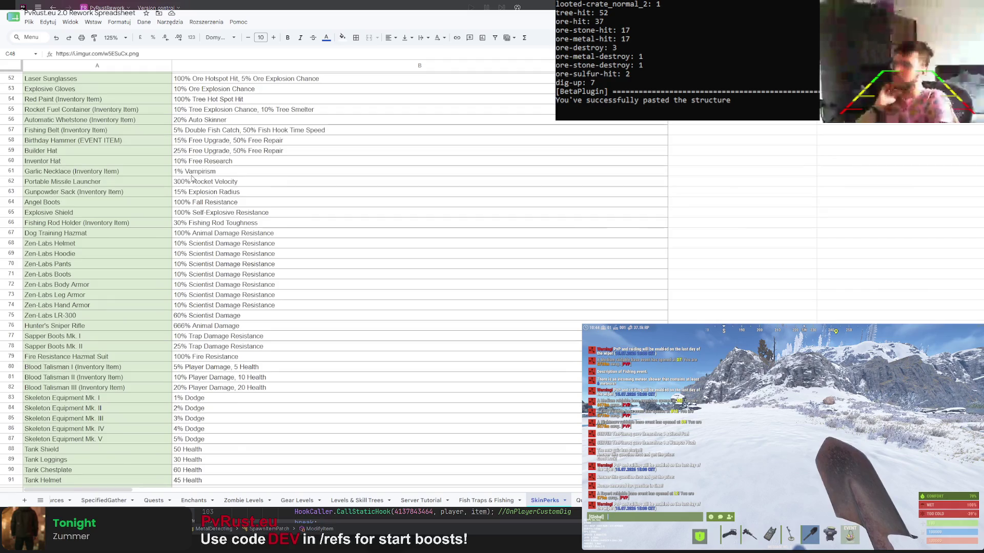
scroll(366, 282, up, 6)
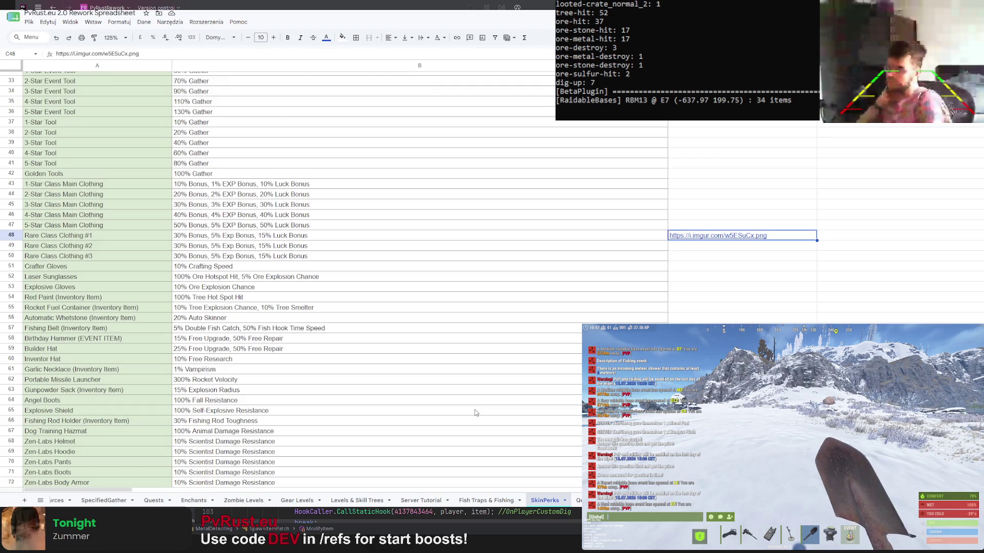
scroll(449, 428, down, 2)
scroll(454, 413, down, 3)
scroll(452, 407, down, 3)
scroll(451, 415, down, 2)
scroll(450, 420, down, 2)
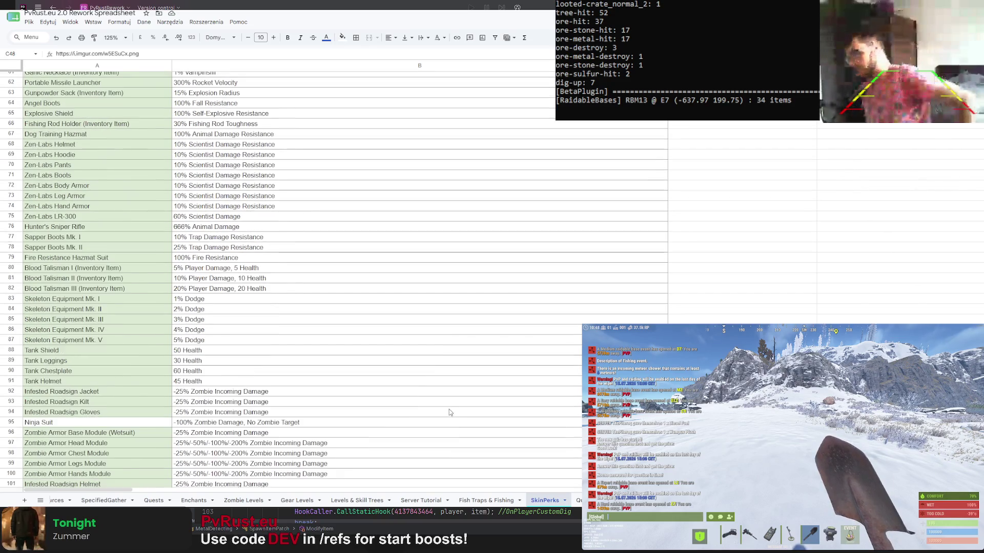
scroll(415, 422, down, 1)
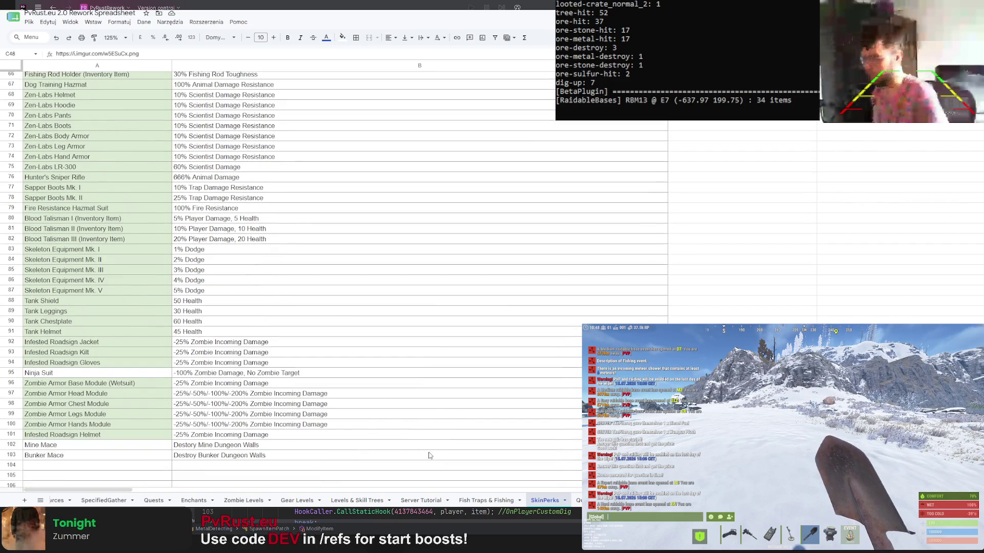
click(24, 500)
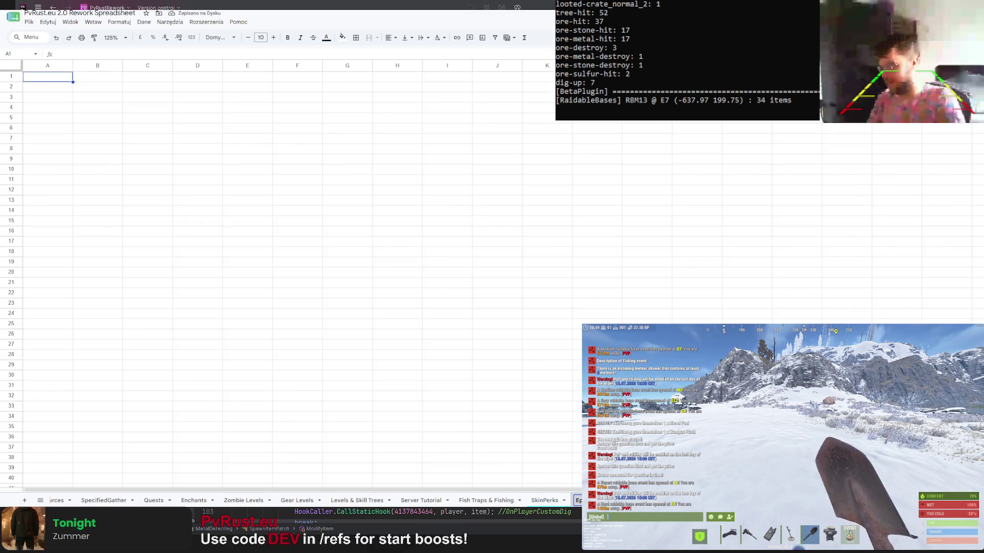
Copy the item perks from Crafter Gloves to Bunker Mace into the new sheet
click(545, 501)
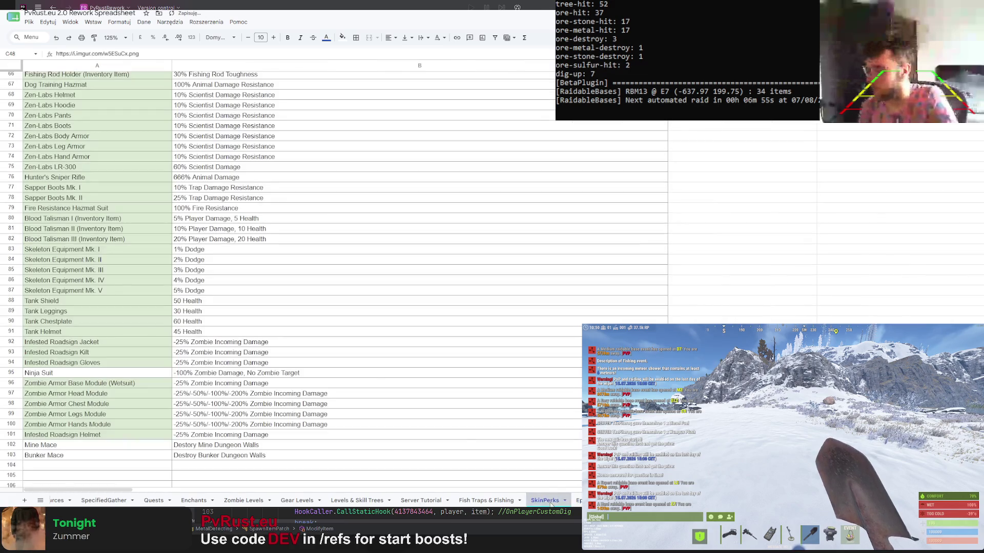
mouse_move(72, 170)
mouse_down()
mouse_move(187, 358)
mouse_move(240, 410)
mouse_up()
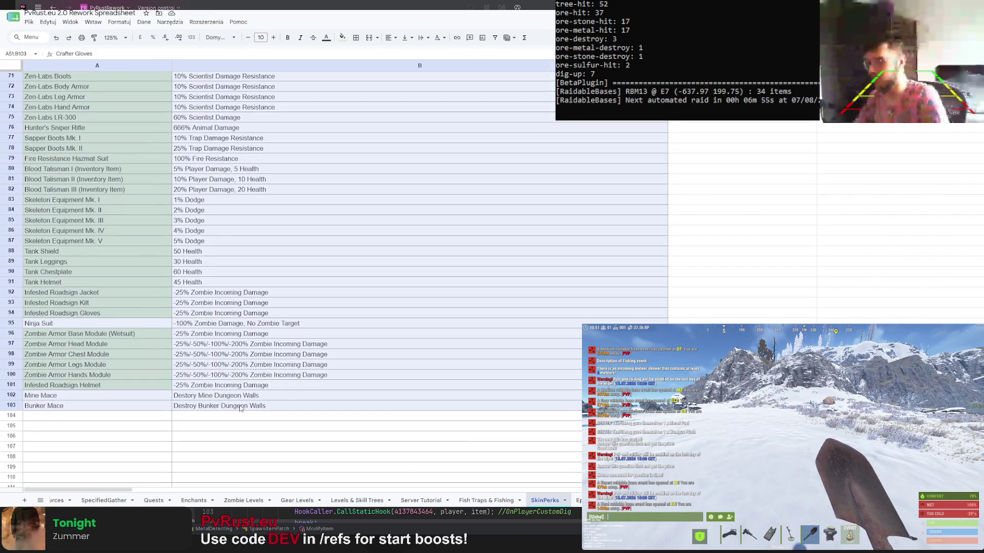
key(ctrl+shift+Page_Down)
key(ctrl+v)
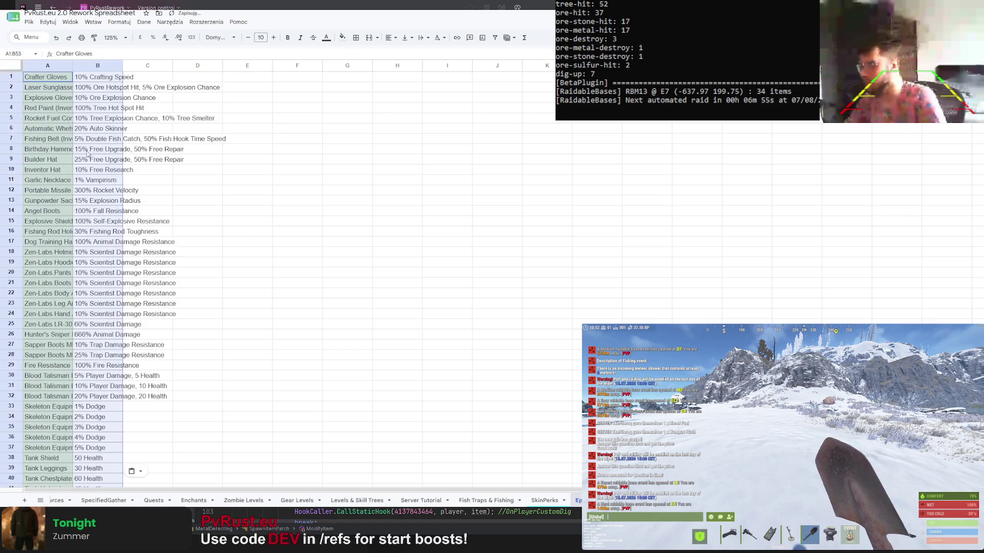
Autofit columns A and B to the text and review the first item names
double_click(74, 66)
double_click(190, 65)
click(389, 191)
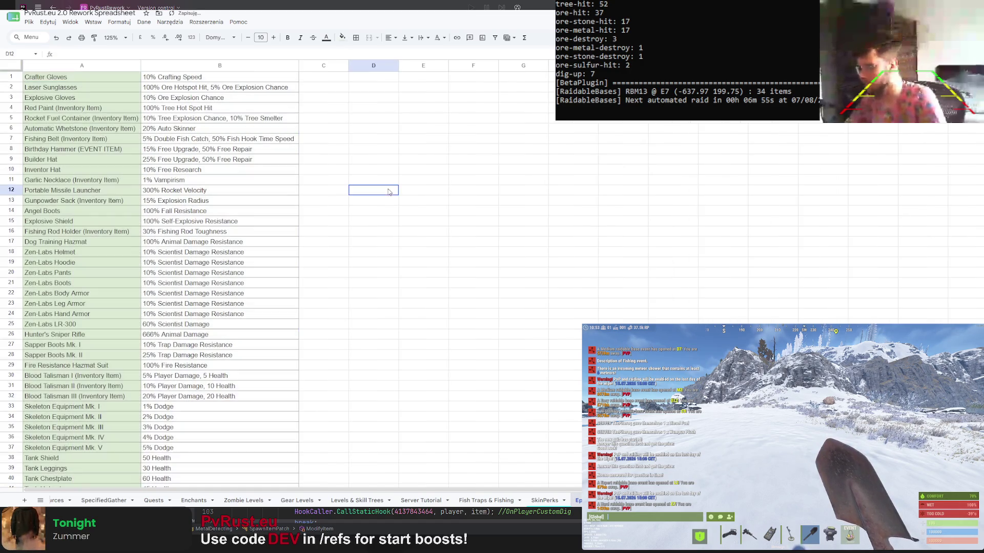
click(216, 191)
click(105, 81)
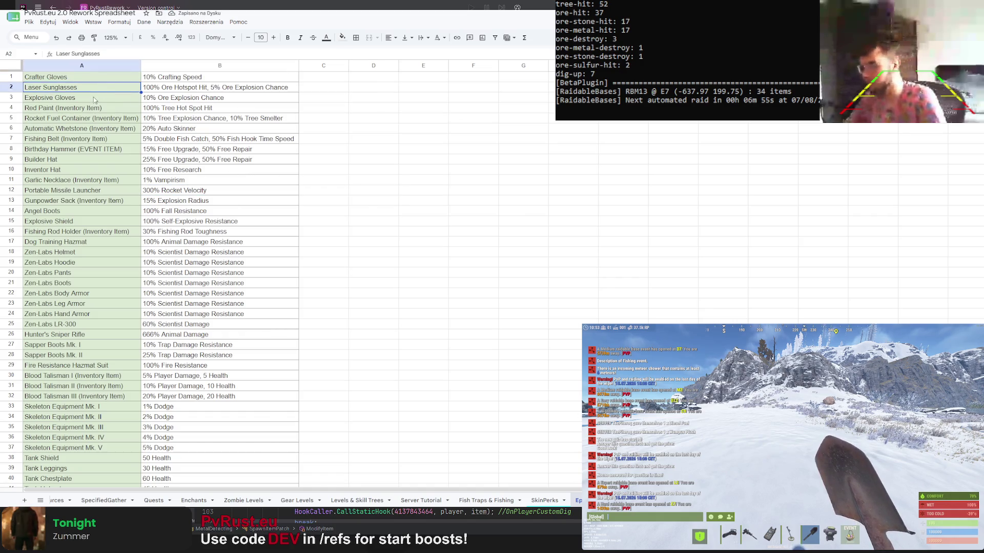
click(91, 97)
click(79, 117)
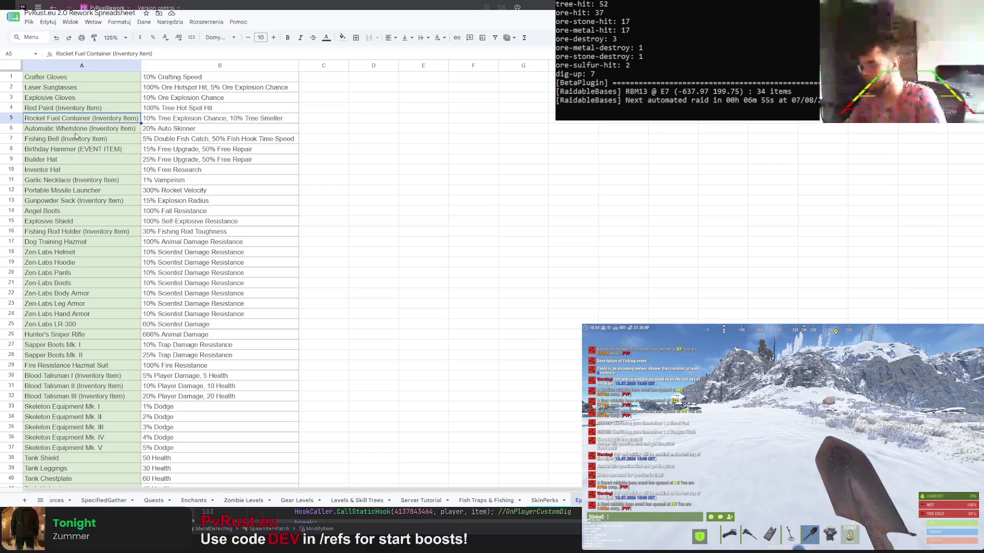
Clear the Birthday Hammer row contents and check the Gunpowder Sack rows
click(77, 139)
drag(146, 140, 77, 148)
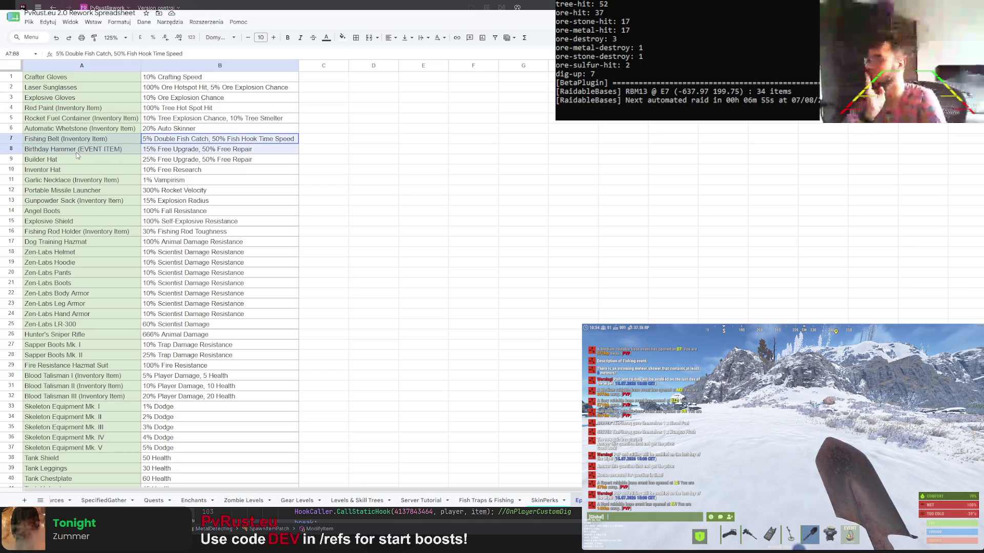
key(Delete)
click(118, 182)
click(111, 201)
scroll(112, 241, down, 2)
scroll(113, 240, down, 1)
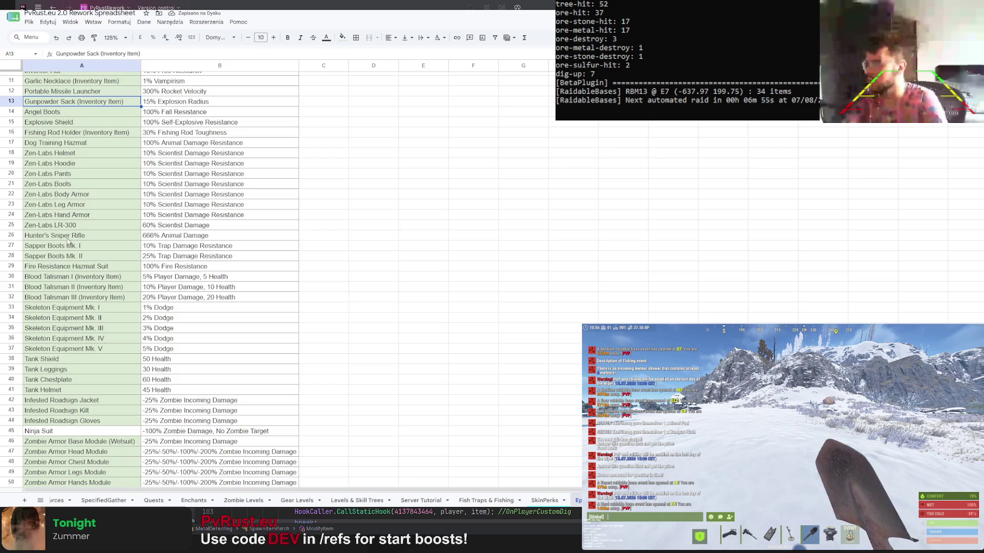
scroll(87, 293, down, 3)
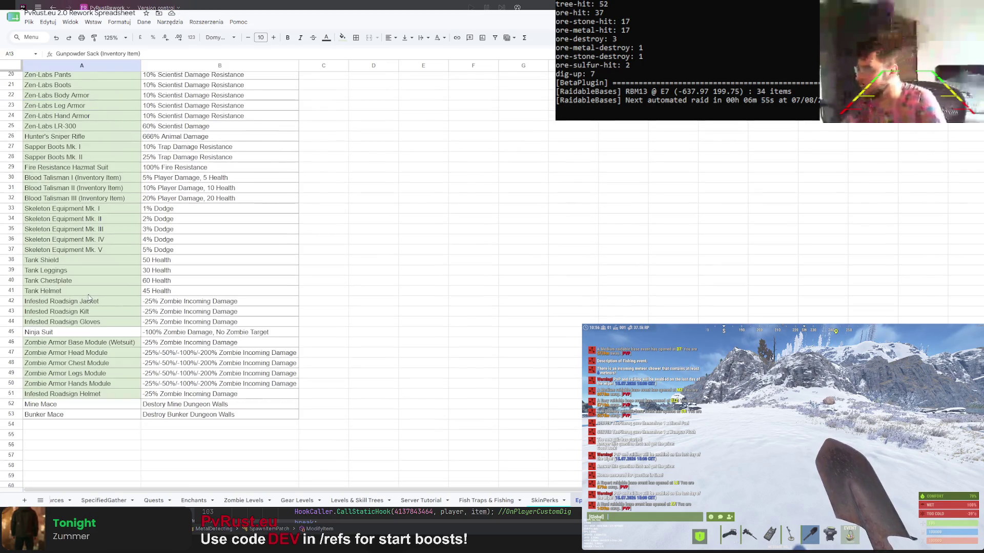
Select the Skeleton Equipment, Blood Talisman II–III and Zombie Armor module rows for review
mouse_move(85, 250)
mouse_down()
mouse_move(192, 219)
mouse_move(182, 213)
mouse_up()
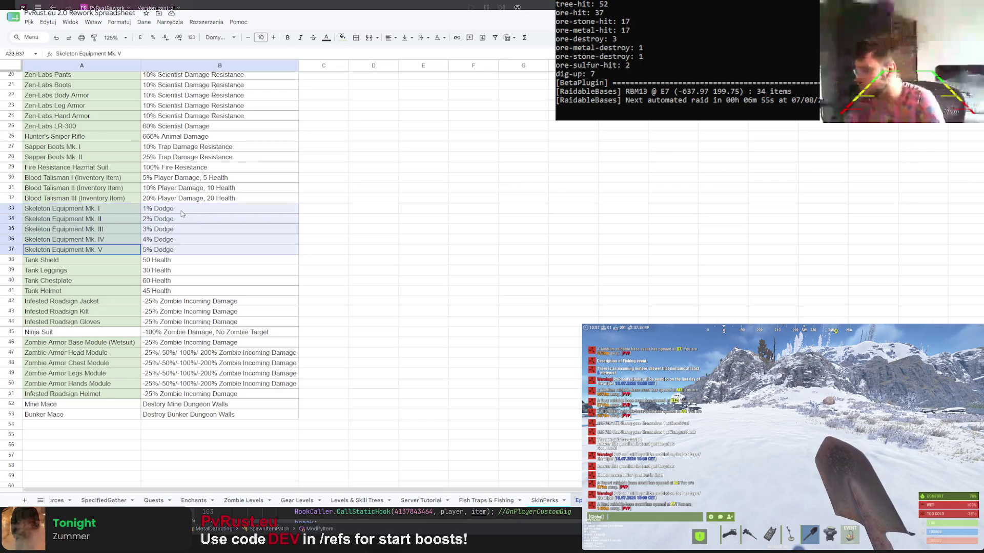
drag(99, 199, 205, 187)
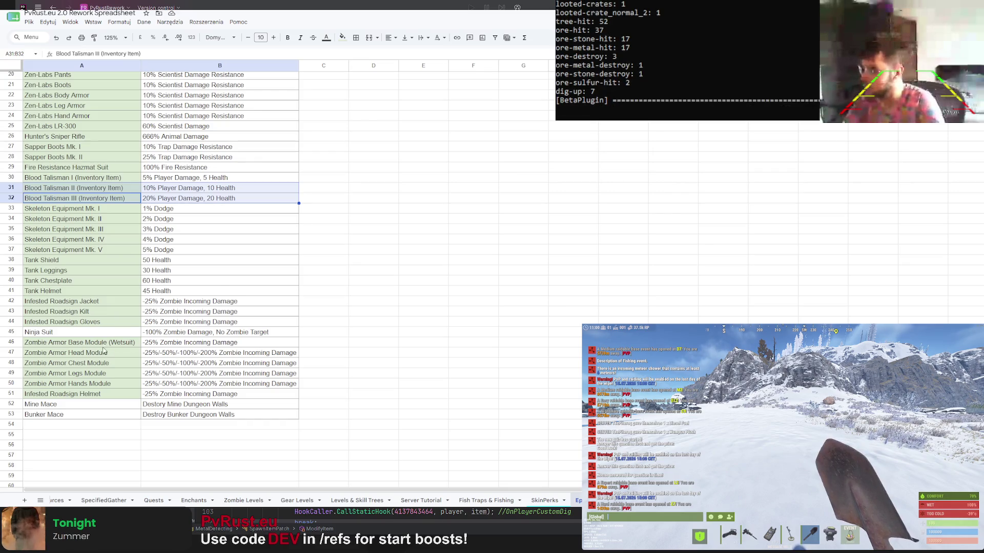
drag(108, 344, 193, 383)
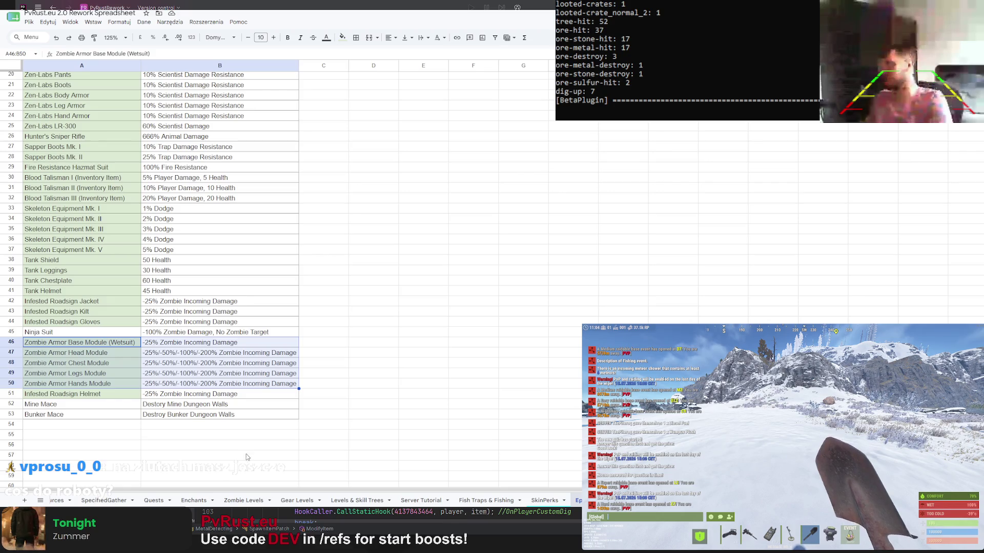
click(327, 415)
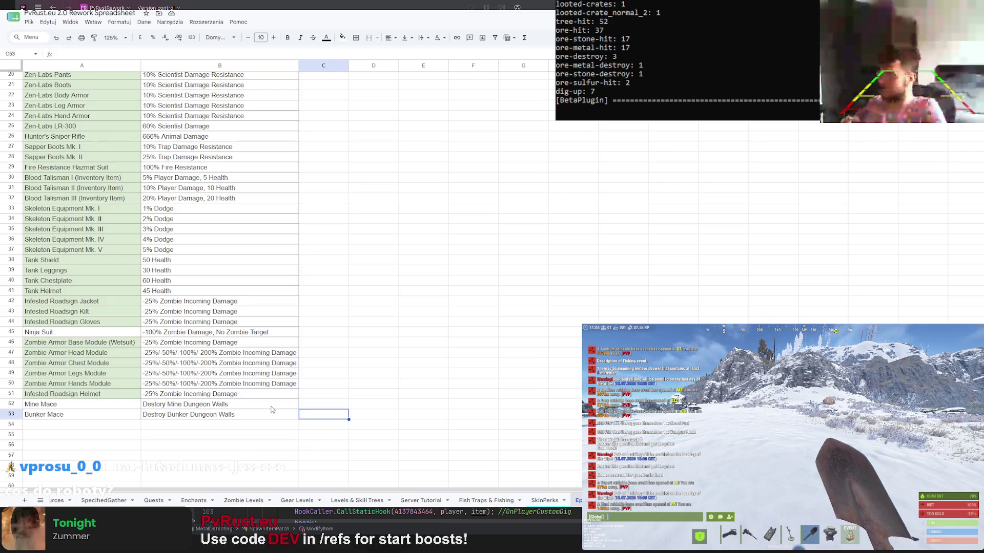
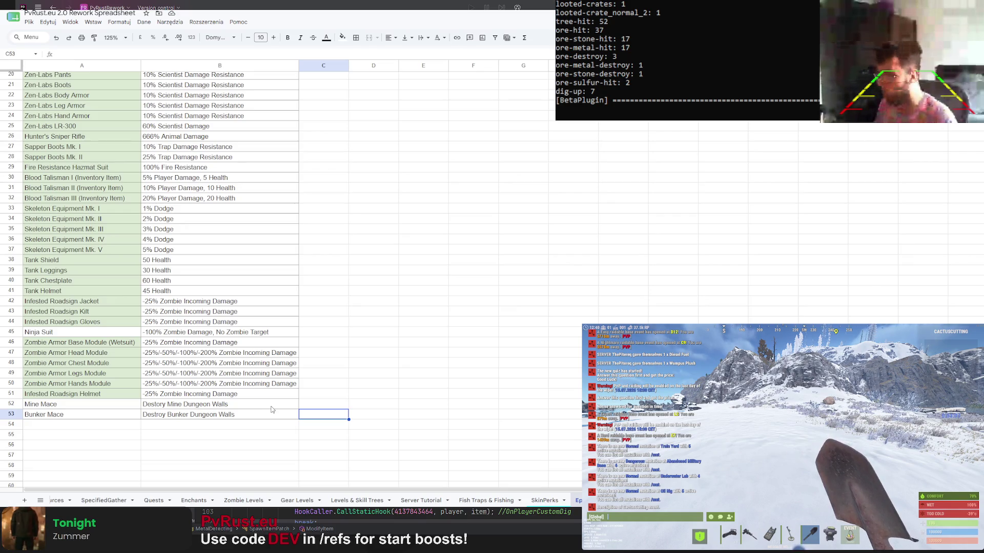
scroll(328, 356, down, 1)
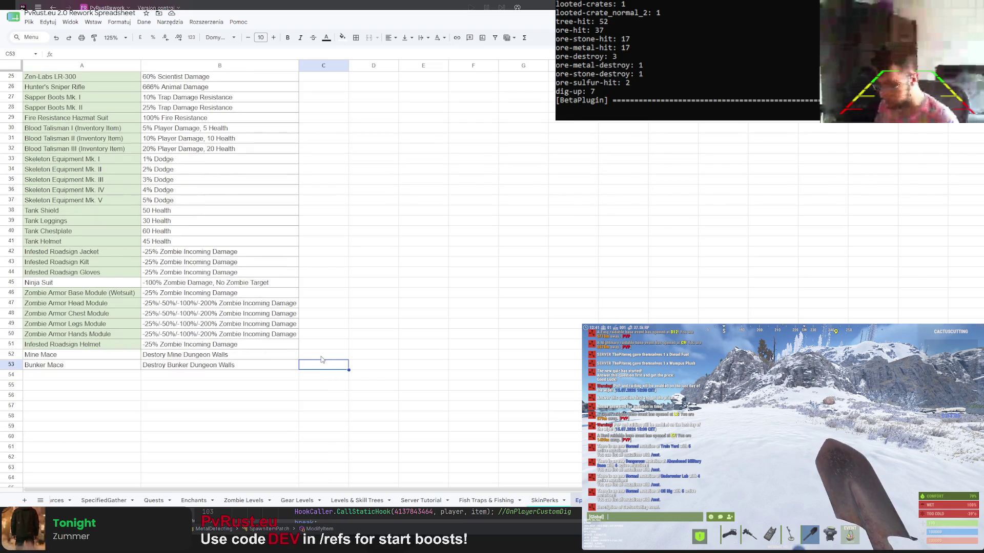
scroll(319, 356, down, 1)
scroll(316, 353, up, 2)
scroll(316, 354, up, 4)
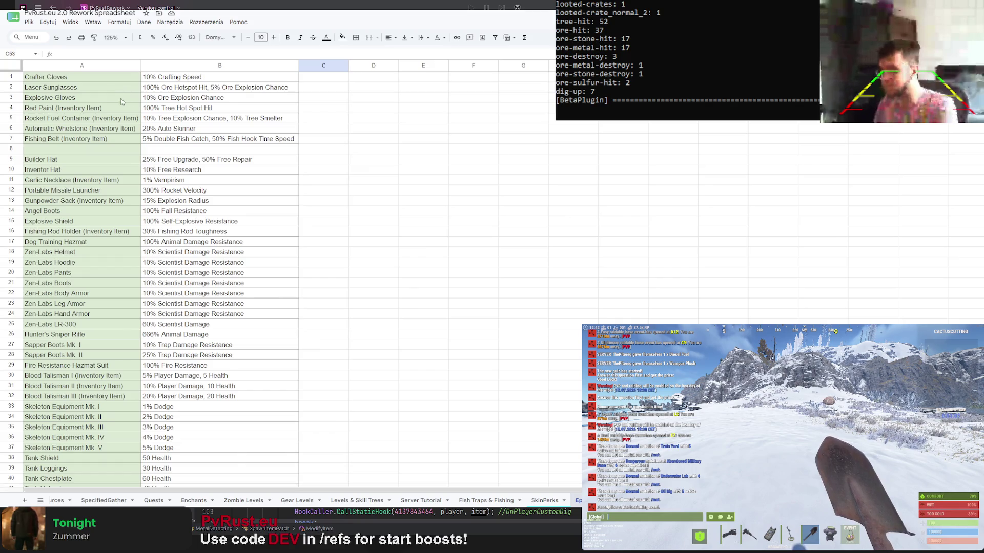
scroll(131, 120, down, 1)
scroll(117, 115, down, 2)
scroll(118, 114, up, 1)
scroll(118, 114, down, 1)
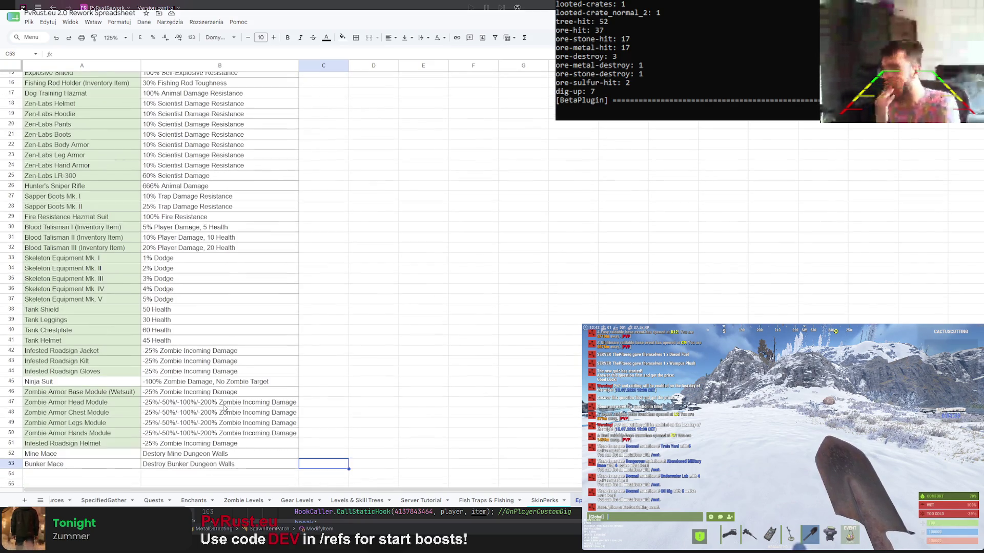
Review the three Rare Class Clothing items on the SkinPerks sheet, then return to the perk list
click(542, 500)
scroll(134, 260, up, 10)
scroll(134, 260, up, 4)
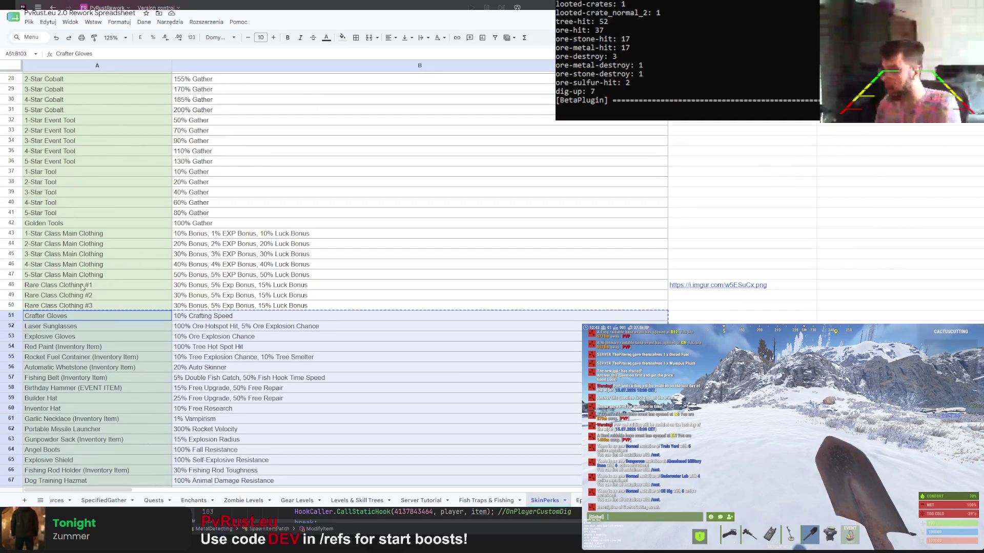
drag(83, 285, 147, 305)
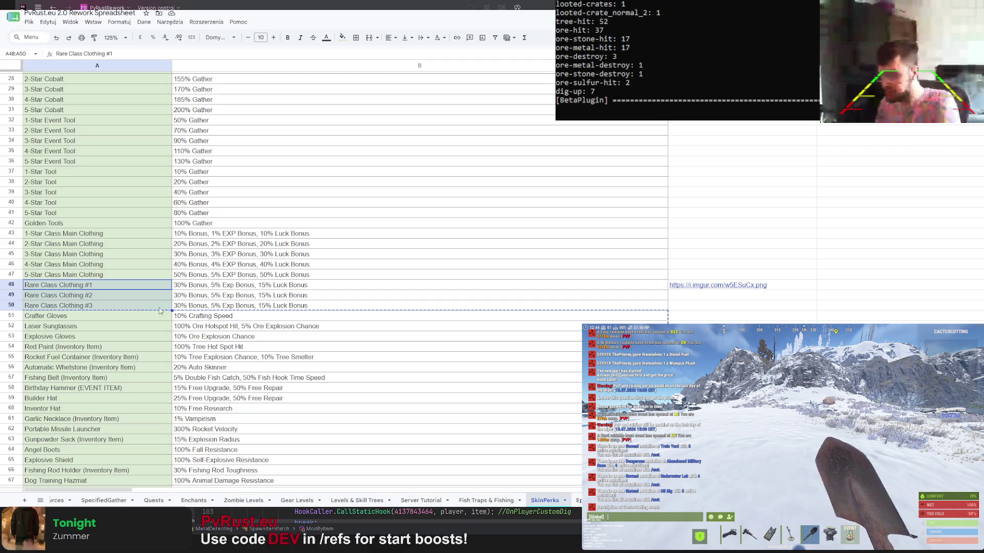
click(575, 499)
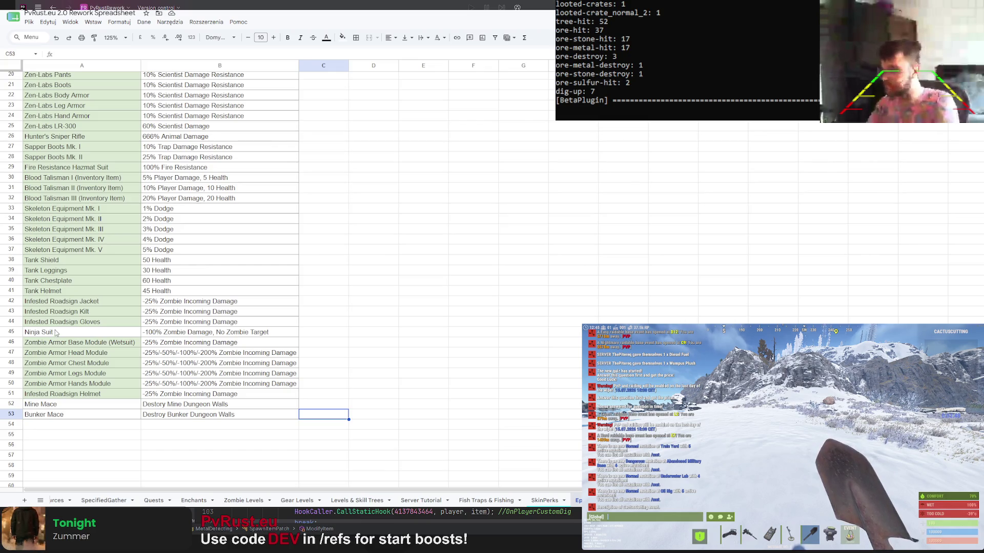
scroll(56, 332, up, 5)
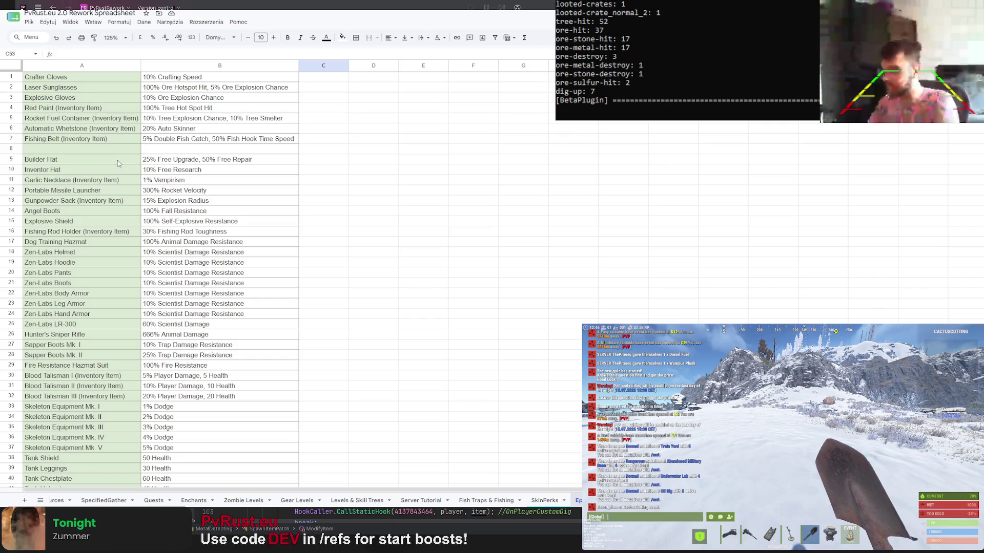
scroll(118, 162, down, 5)
scroll(85, 258, down, 5)
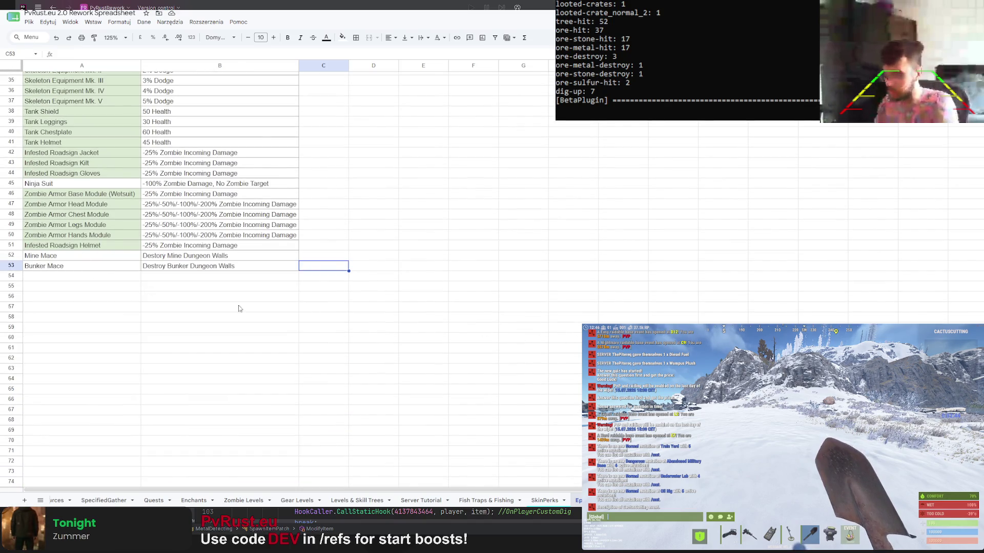
click(100, 279)
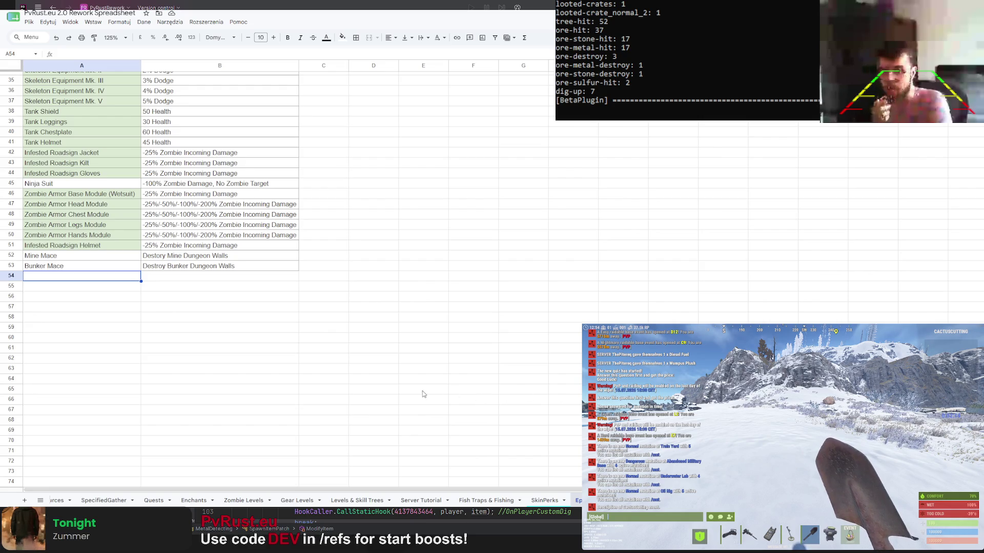
scroll(274, 398, up, 3)
scroll(275, 406, up, 2)
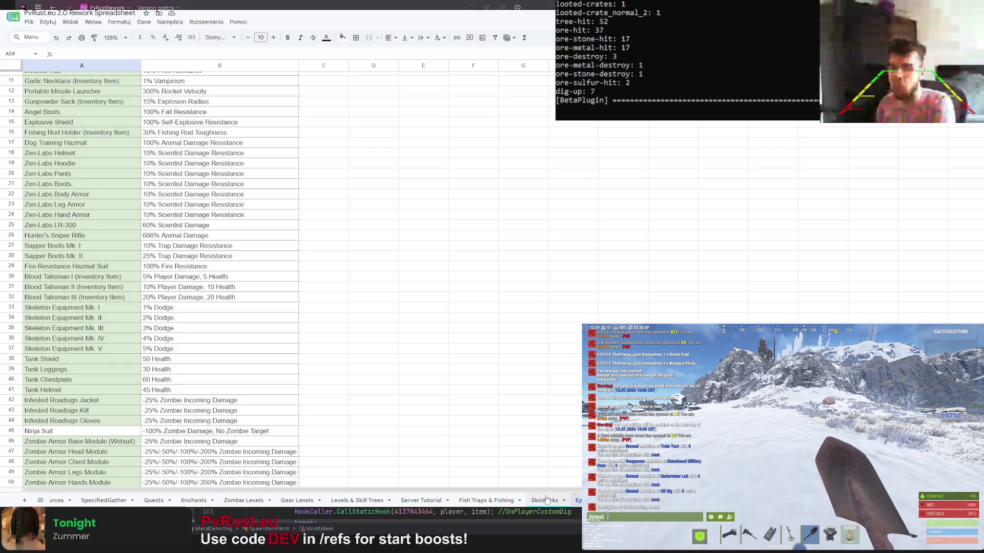
scroll(362, 506, up, 1)
scroll(361, 505, up, 1)
scroll(362, 505, up, 2)
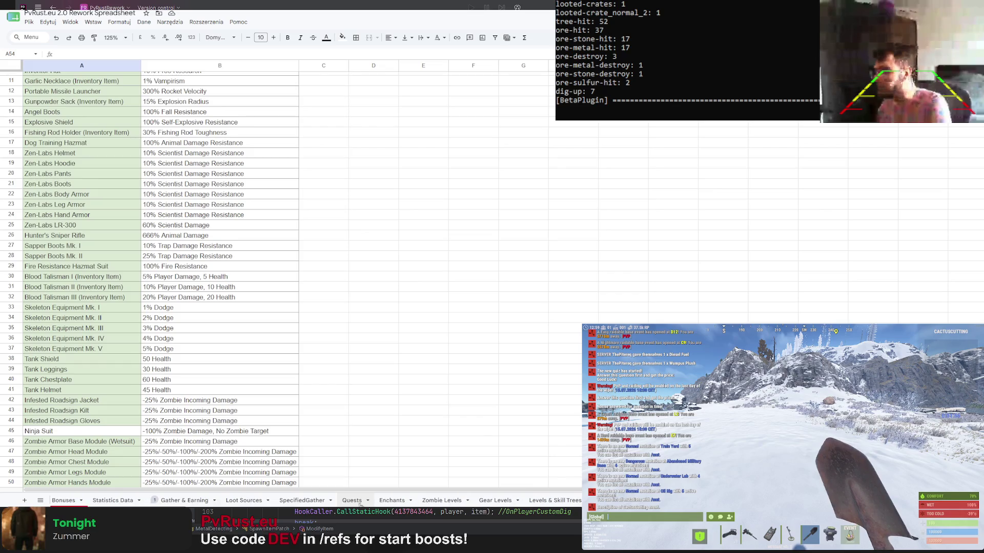
Check the Animal Remains chance on the SpecifiedGather sheet, return to Bonuses and switch to Rider
click(302, 501)
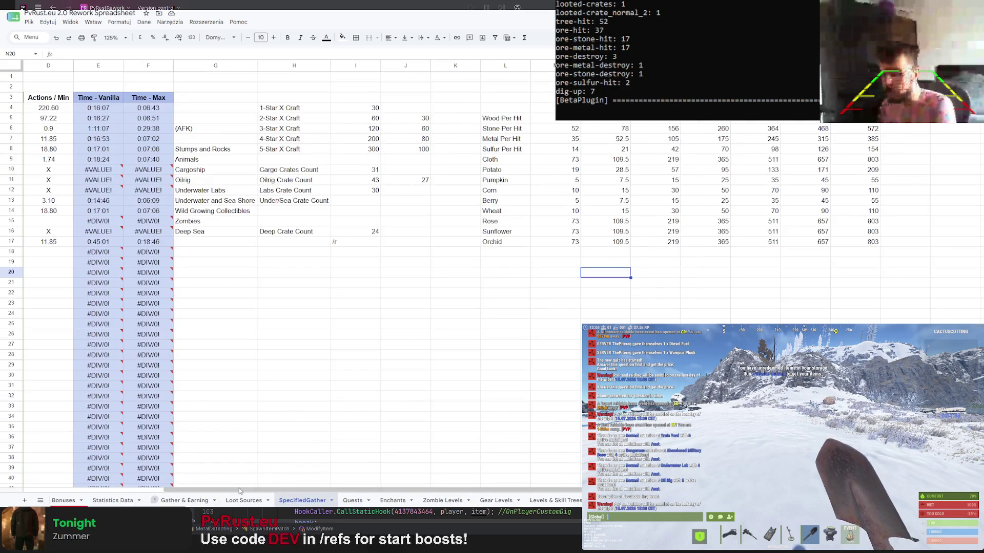
scroll(274, 437, left, 3)
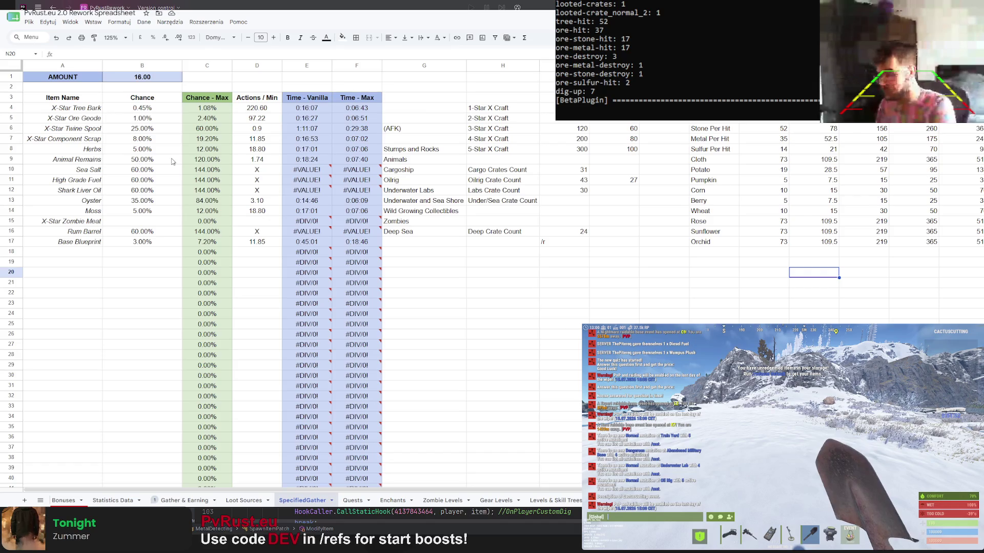
click(142, 160)
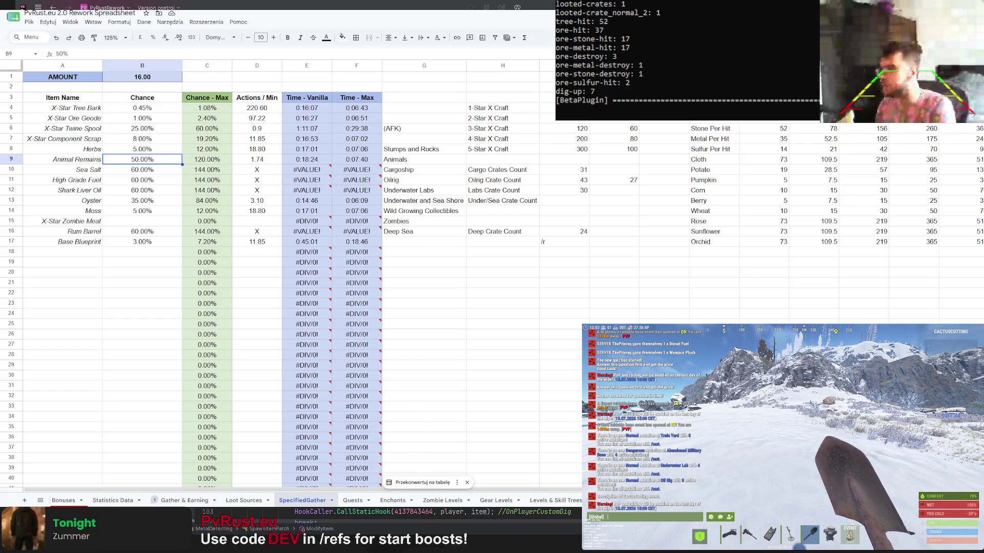
click(63, 500)
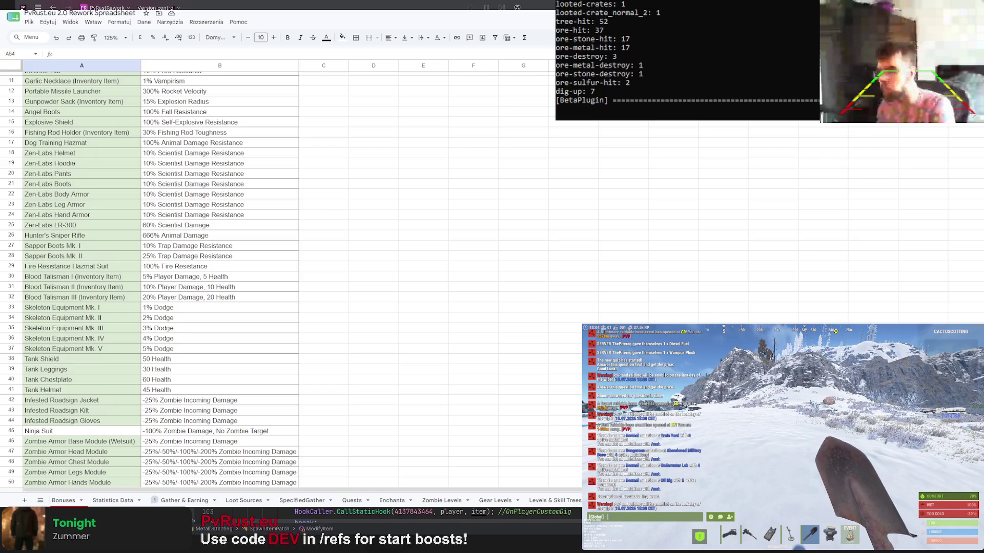
key(alt+Tab)
scroll(99, 240, up, 5)
scroll(98, 241, down, 2)
scroll(99, 234, down, 2)
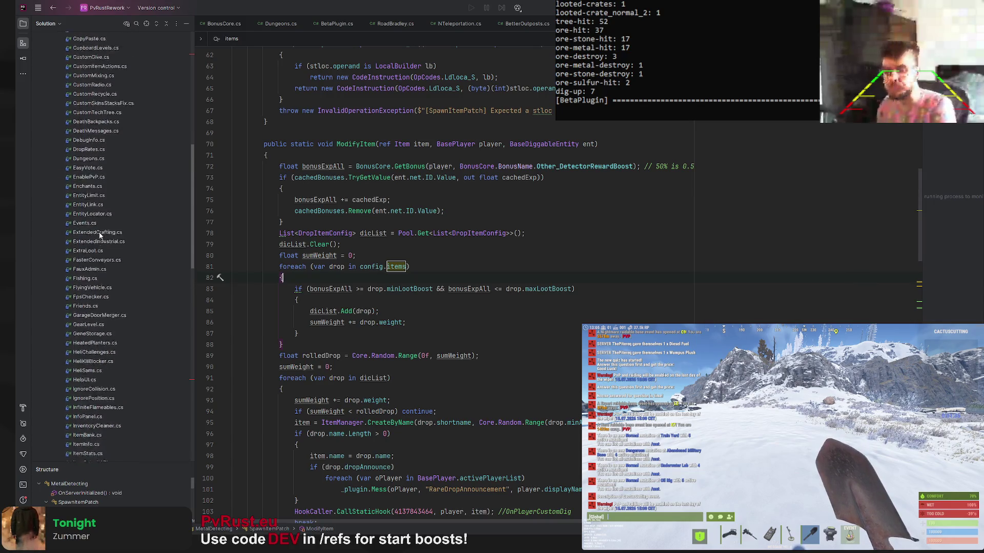
scroll(106, 248, down, 2)
scroll(109, 313, down, 2)
scroll(104, 363, down, 1)
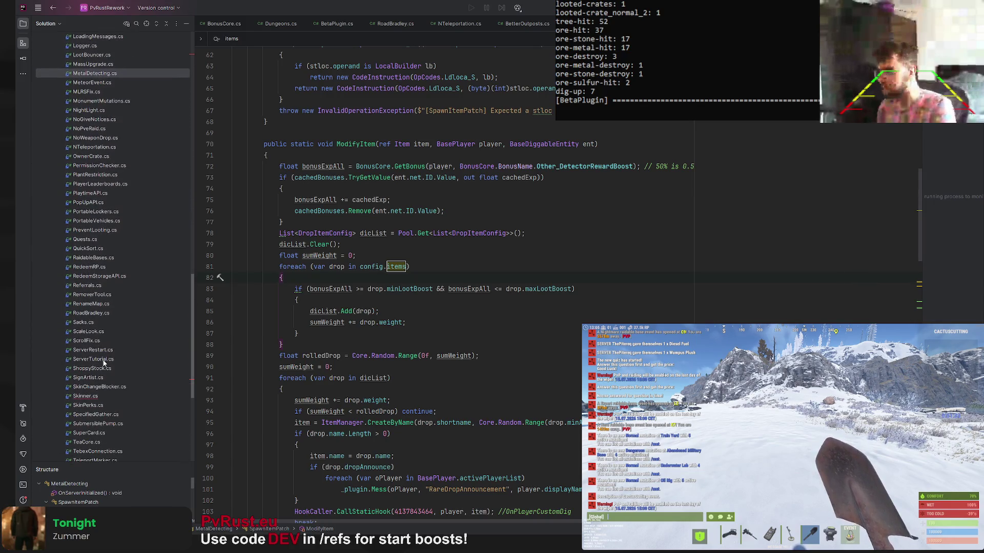
Bring up SpecifiedGather.cs with the caret on the givenEntites Contains check
double_click(99, 416)
scroll(401, 263, down, 3)
scroll(400, 264, down, 5)
scroll(401, 264, down, 5)
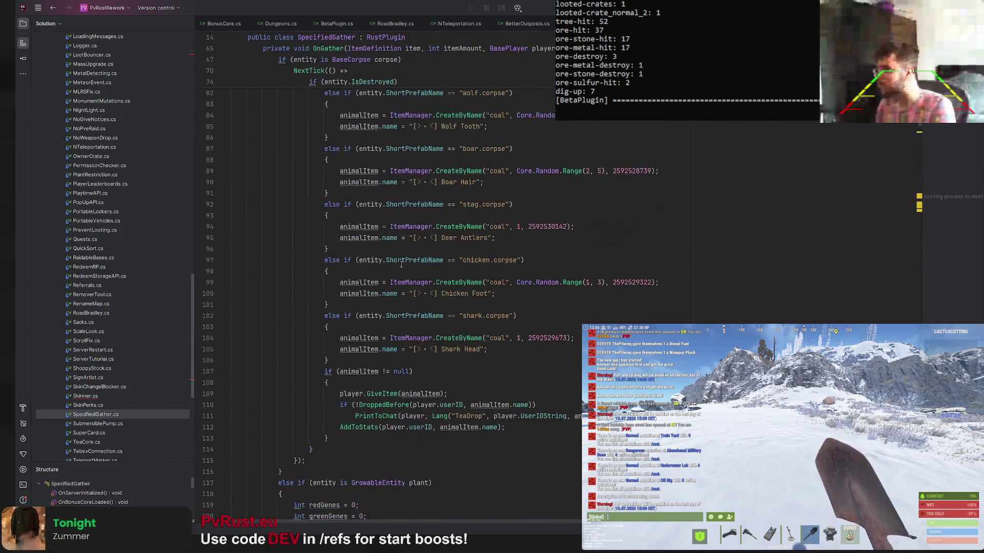
scroll(400, 263, up, 5)
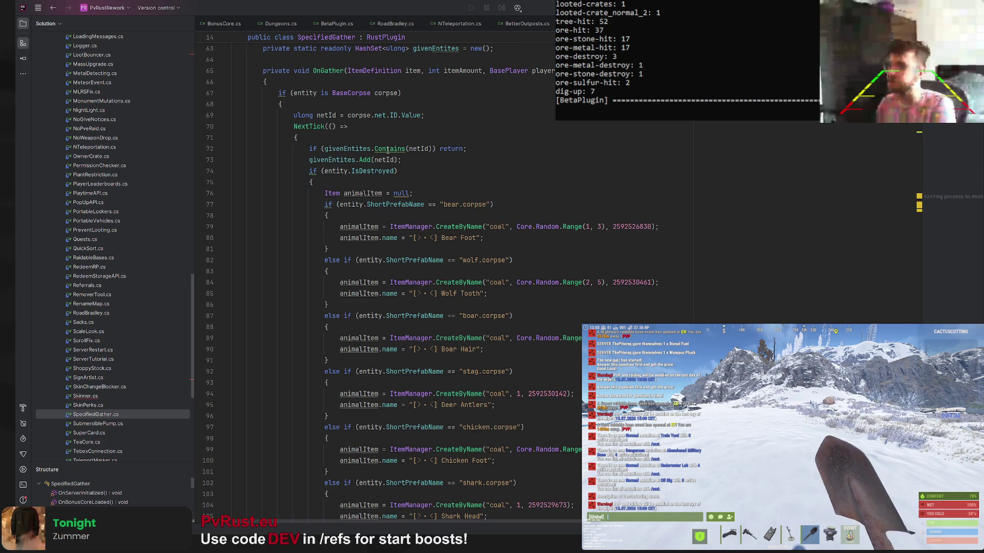
click(389, 148)
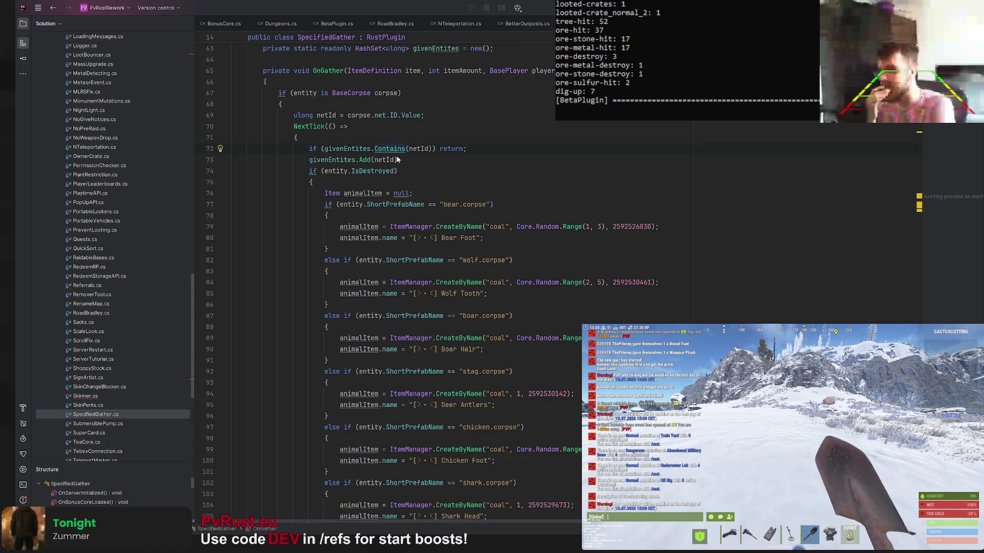
Merge the check into 'if (!givenEntites.Add(netId)) return;' via quick-fix and save to reload
key(alt+Return)
key(Return)
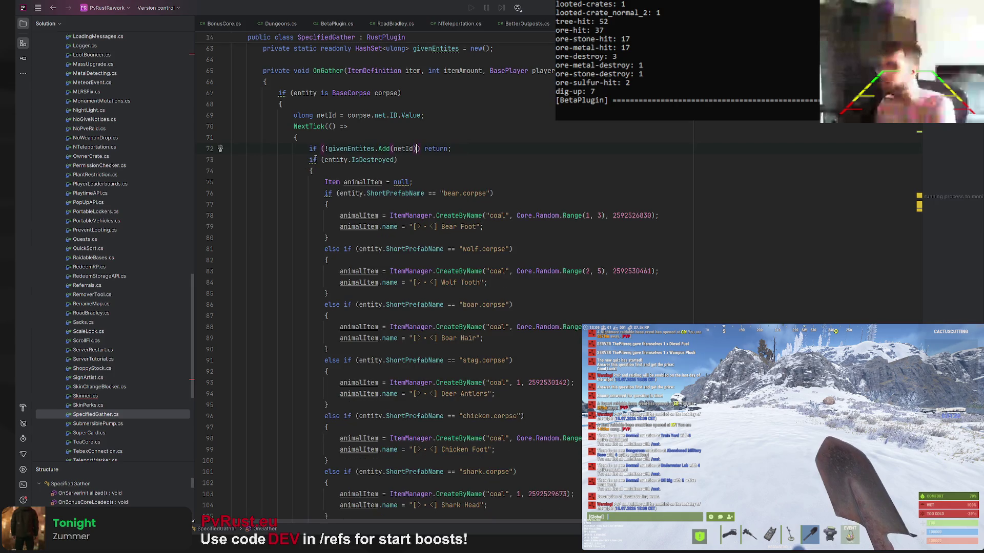
scroll(378, 138, up, 1)
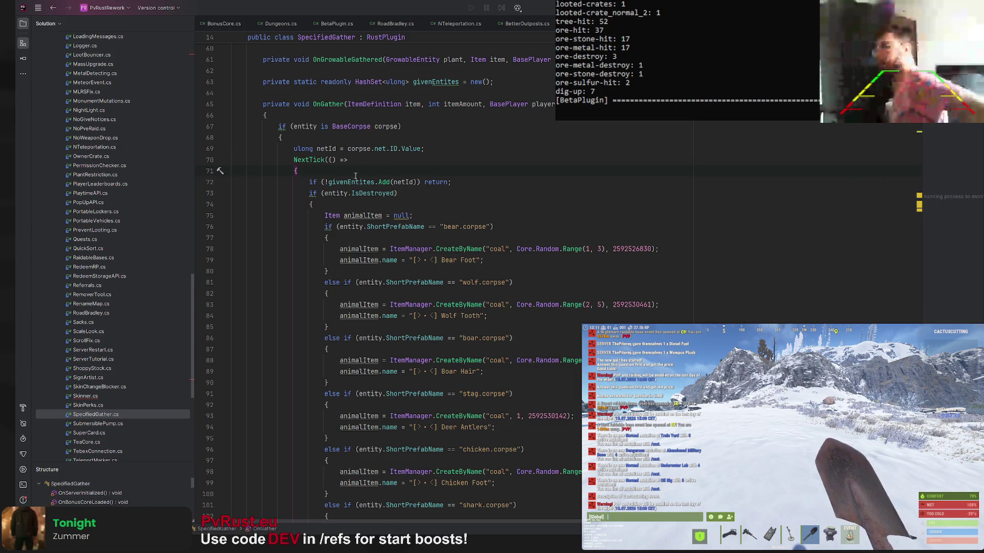
scroll(369, 200, down, 1)
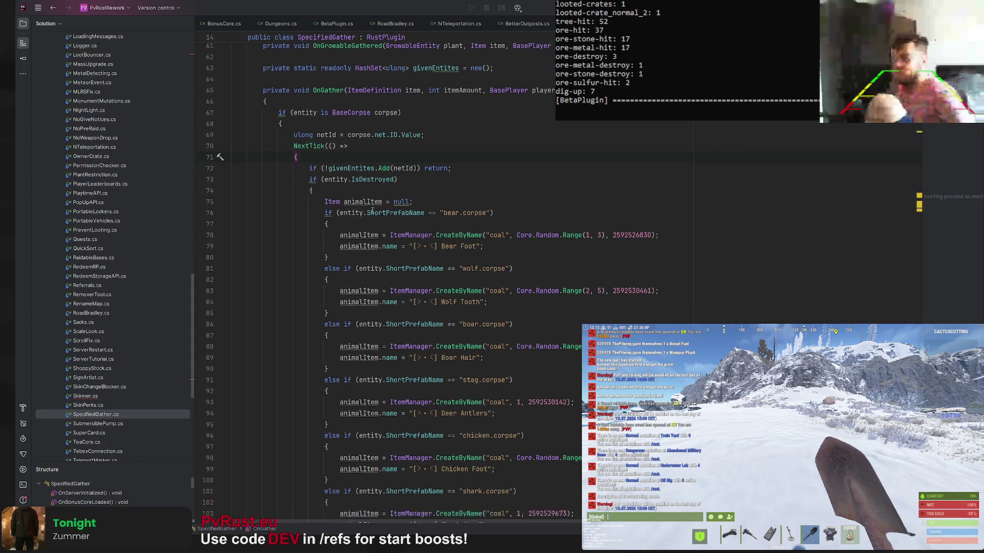
scroll(373, 205, down, 4)
scroll(377, 210, down, 2)
scroll(377, 209, down, 1)
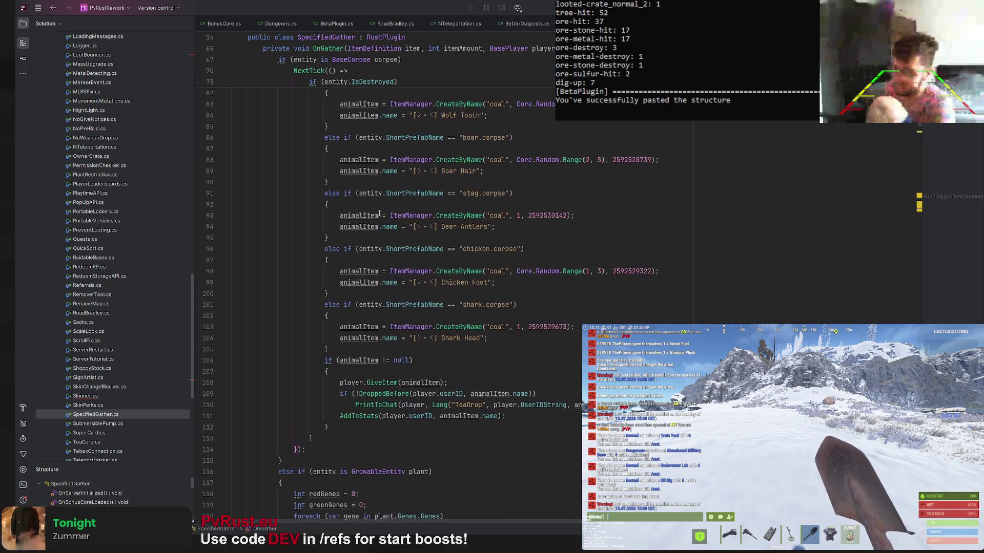
scroll(378, 212, up, 3)
scroll(574, 237, up, 1)
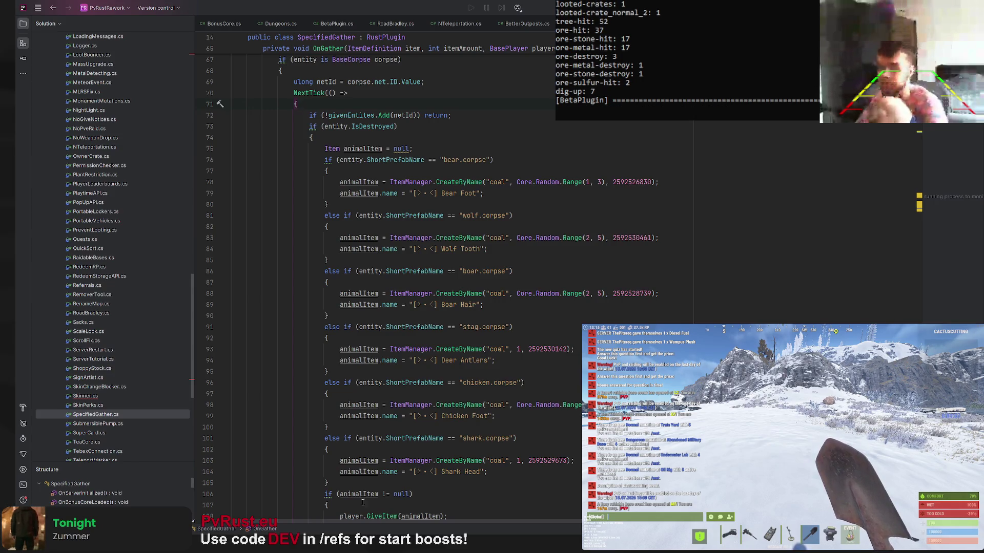
scroll(358, 337, up, 3)
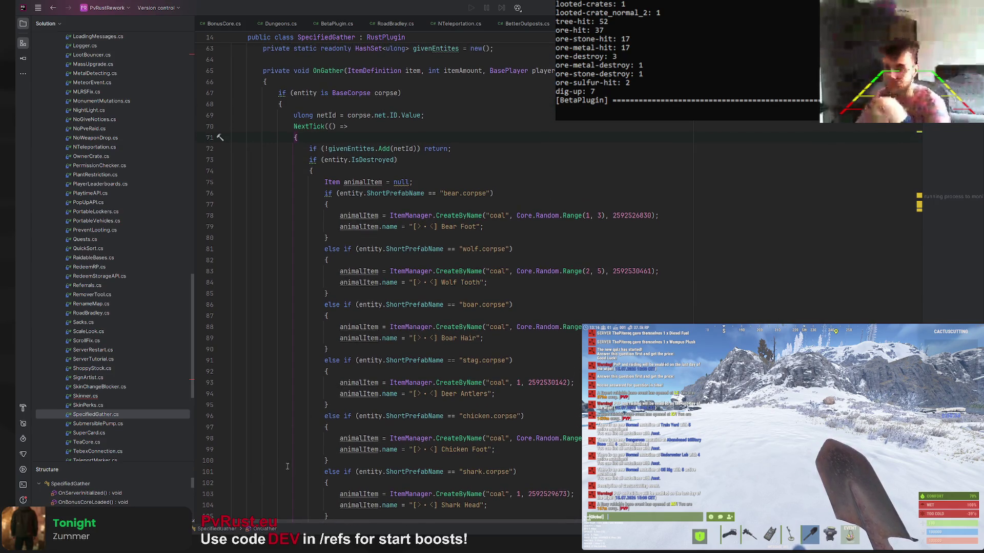
click(380, 94)
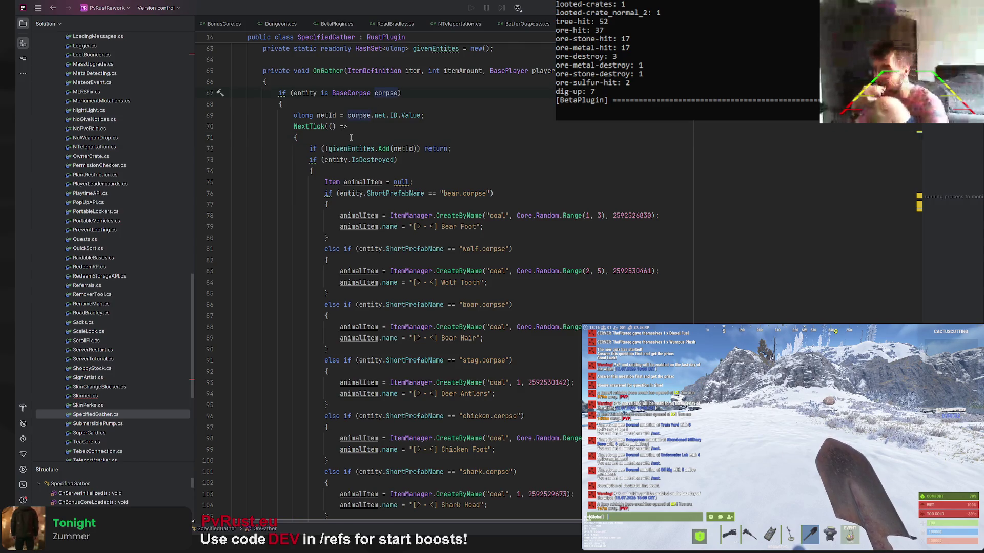
scroll(351, 137, down, 3)
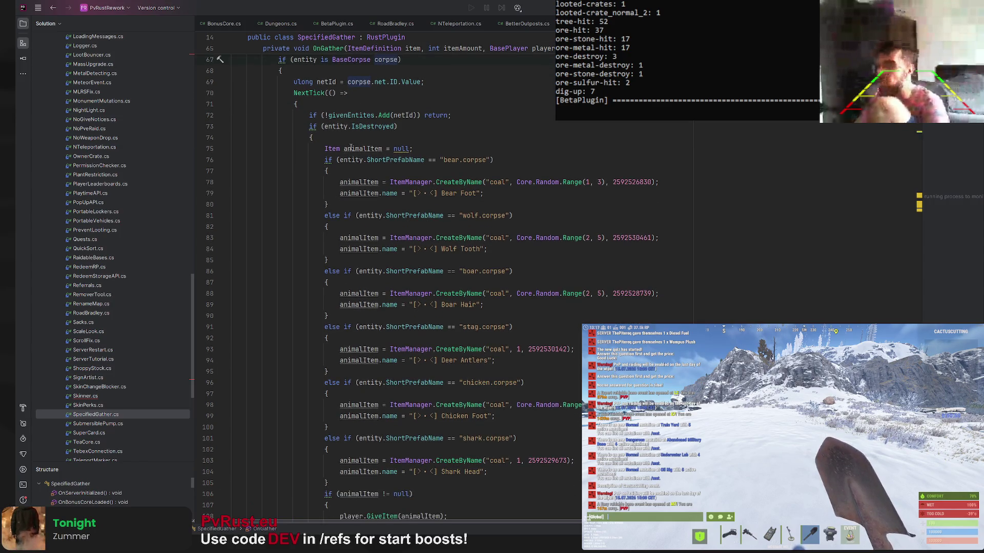
key(ctrl+s)
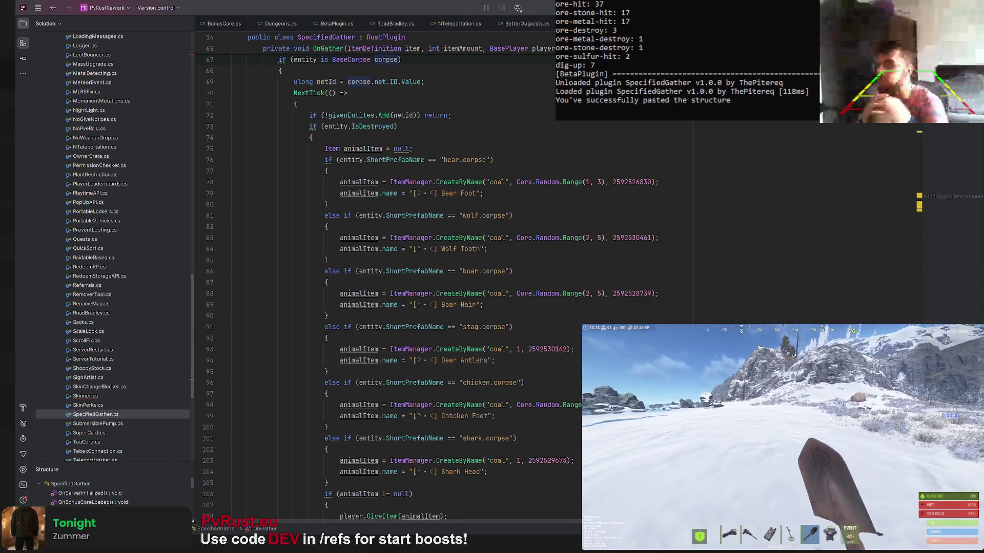
Run 'spawn bear.corpse' from the admin console, then kill the spawned corpse
key(Return)
click(619, 334)
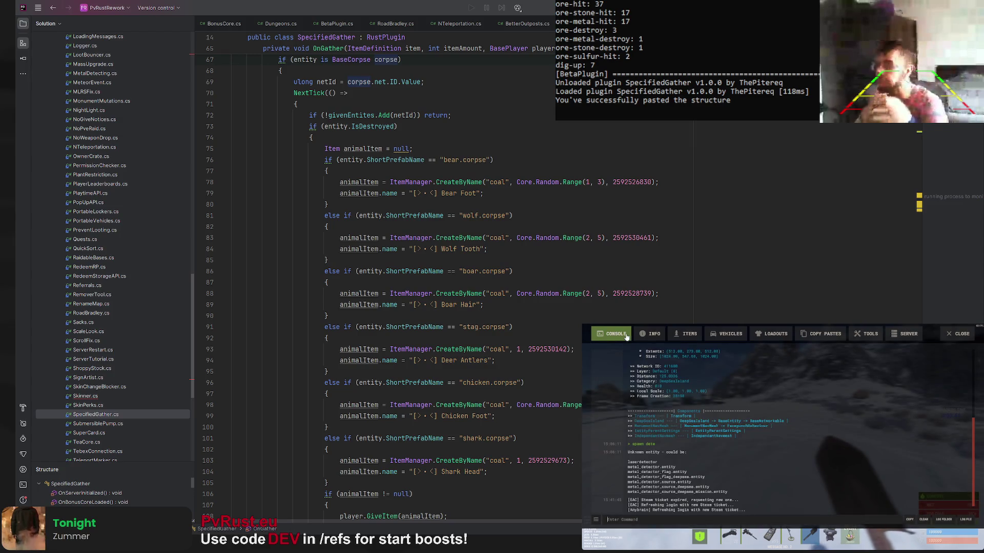
text(spawn sm)
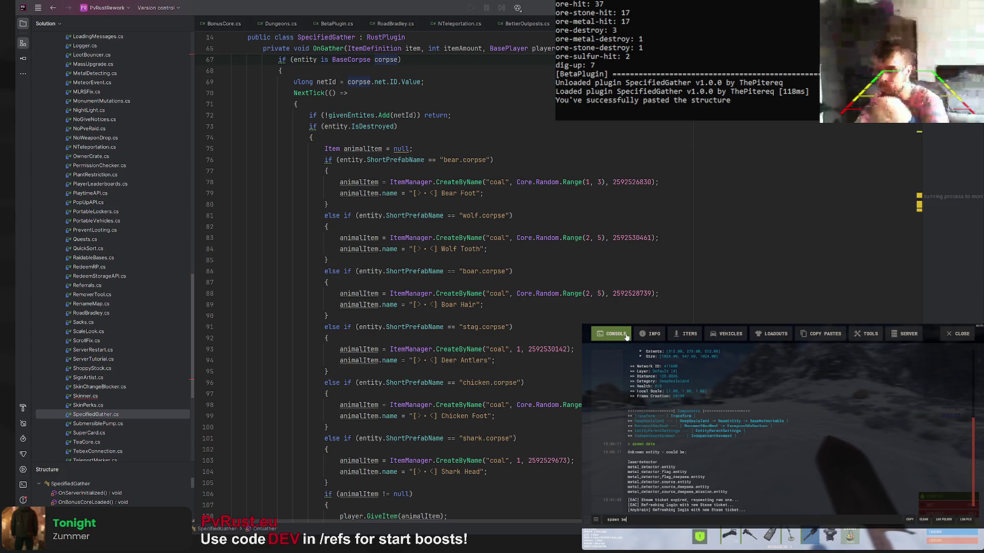
key(Return)
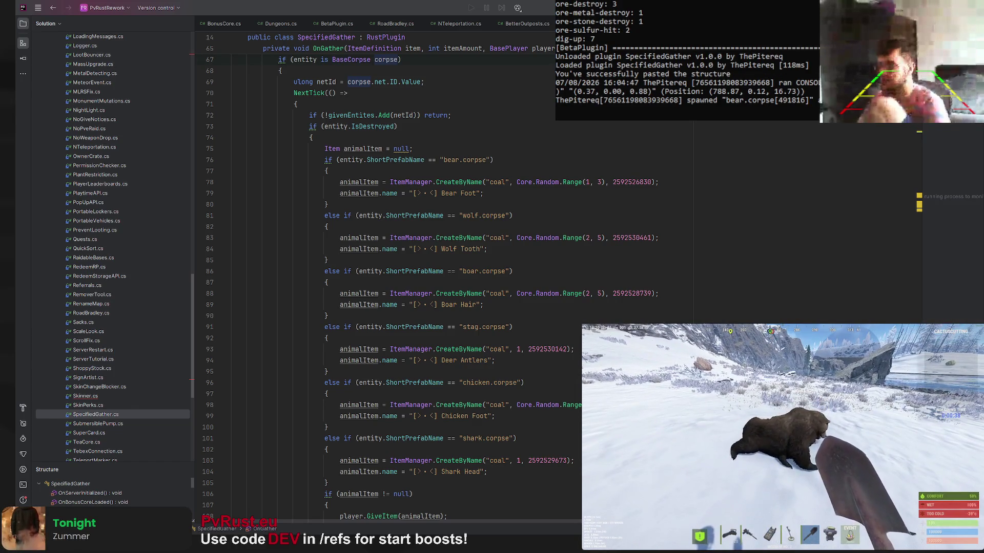
key(k)
Respawn the bear corpse from the F1 console and list its entity details
key(F1)
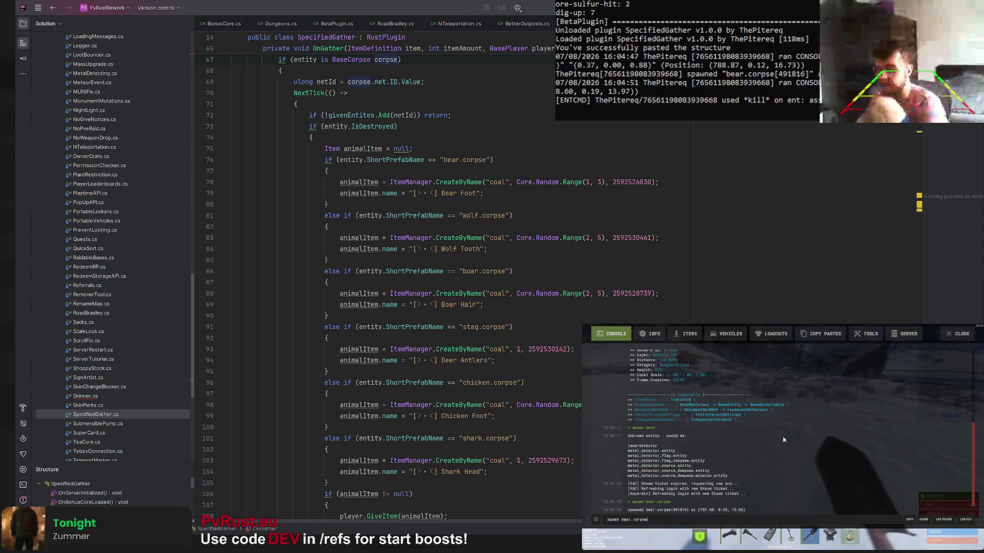
key(Up)
key(Return)
key(F1)
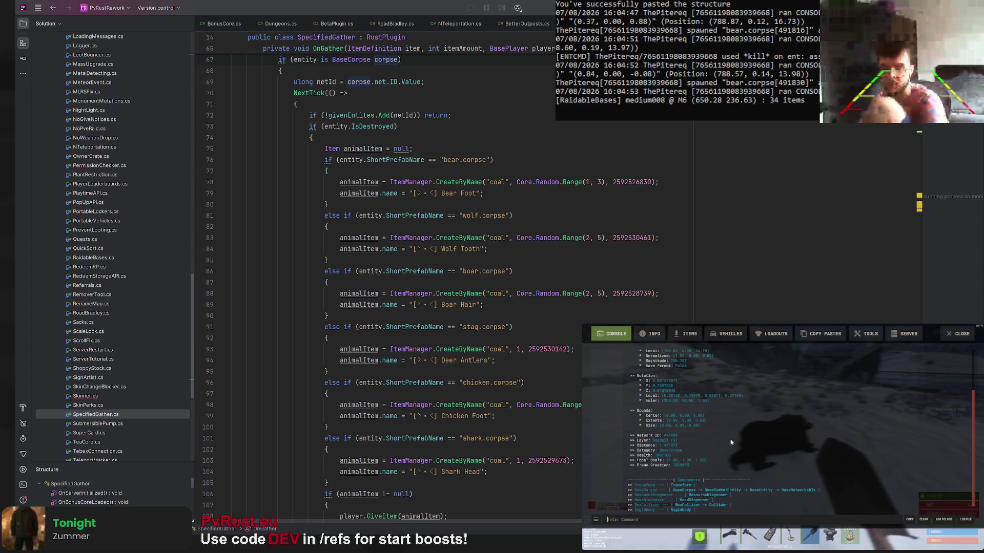
scroll(717, 411, up, 2)
scroll(710, 460, up, 1)
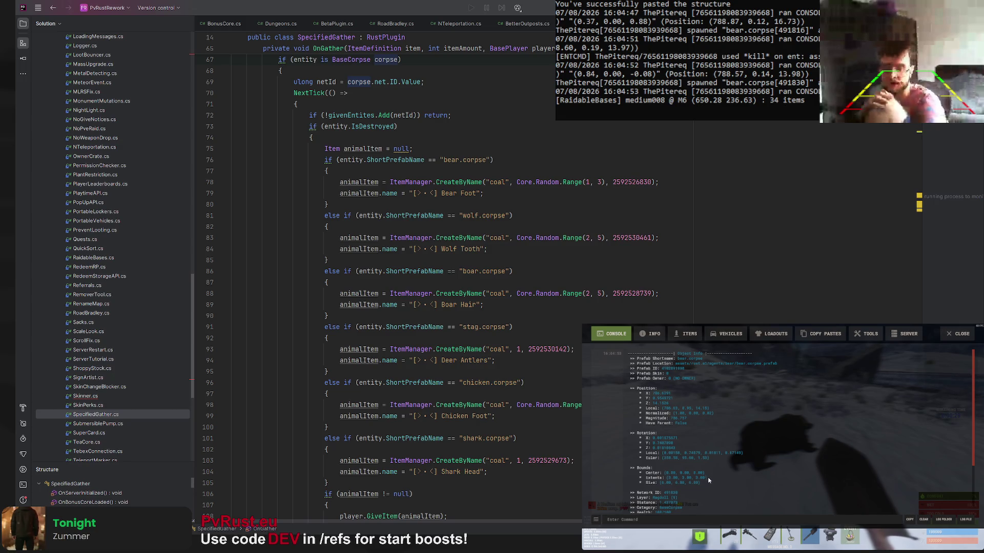
scroll(706, 474, down, 1)
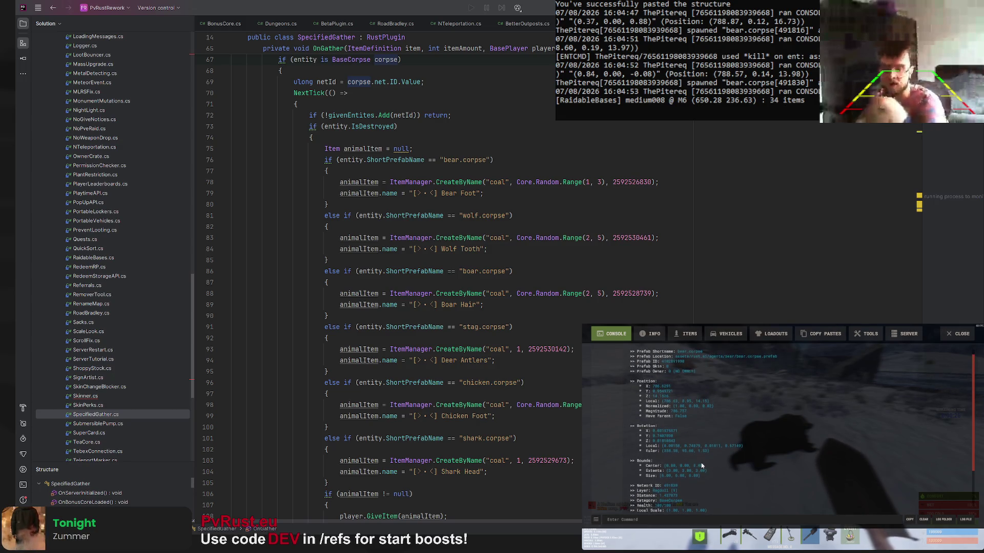
scroll(700, 464, down, 2)
scroll(695, 449, down, 2)
scroll(691, 438, down, 3)
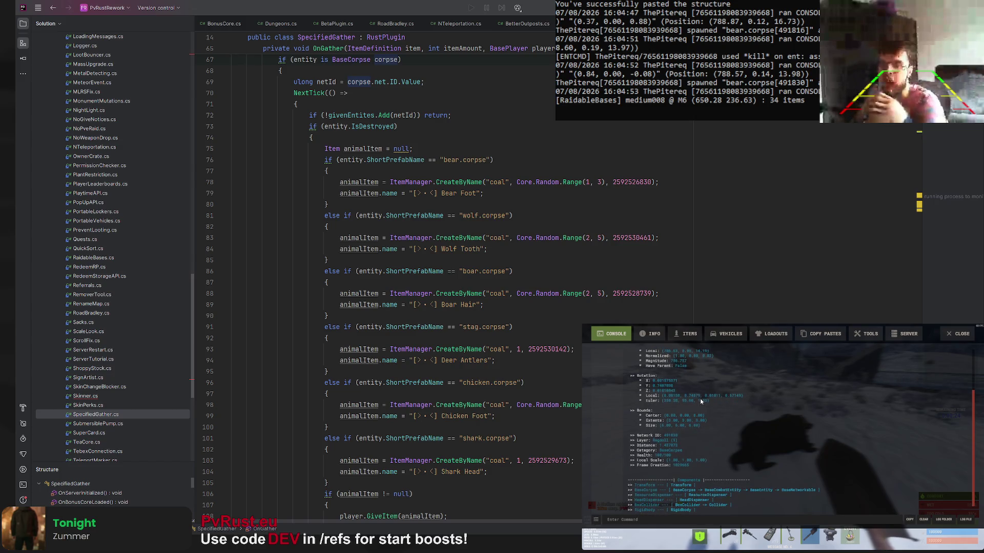